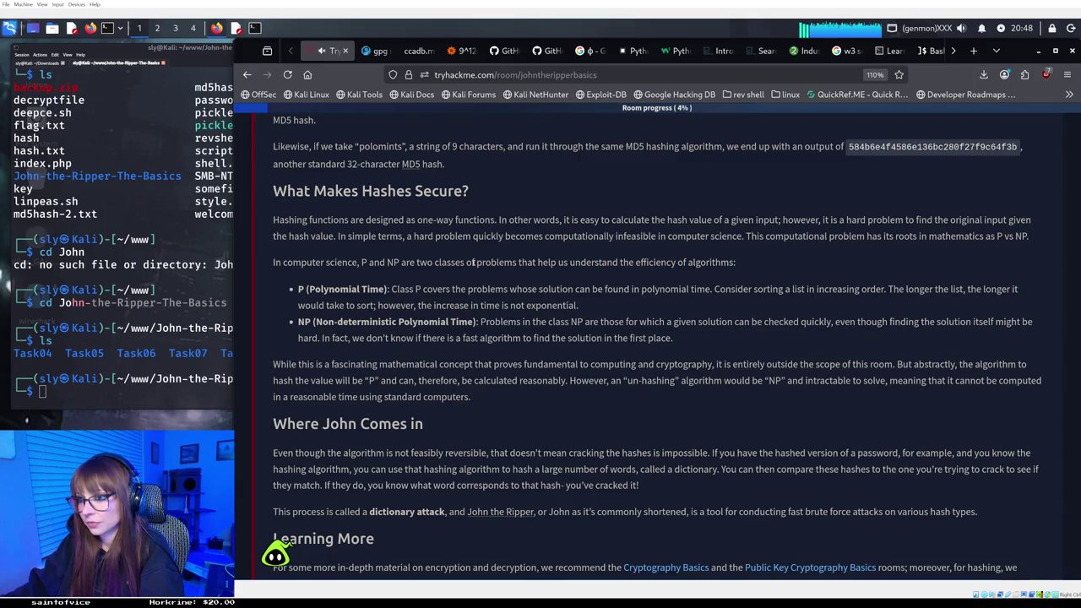
Scroll the room page down to Task 2's question about John the Ripper's extended version.
{"action": "scroll", "coordinate": [474, 262], "scroll_direction": "down", "scroll_amount": 1}
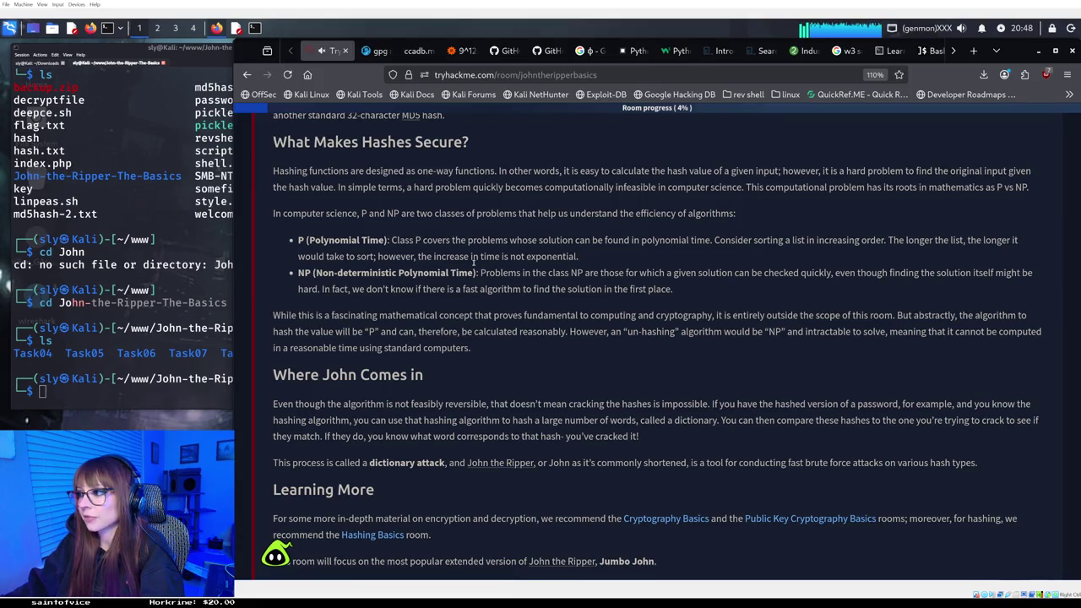
{"action": "scroll", "coordinate": [474, 263], "scroll_direction": "down", "scroll_amount": 1}
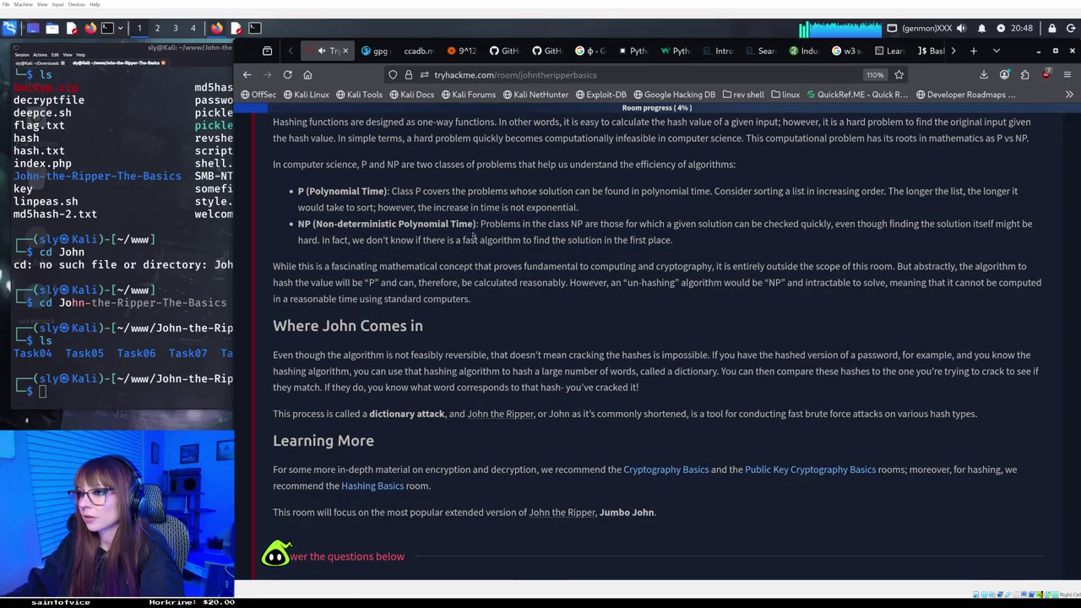
{"action": "scroll", "coordinate": [474, 237], "scroll_direction": "down", "scroll_amount": 1}
{"action": "scroll", "coordinate": [474, 237], "scroll_direction": "up", "scroll_amount": 2}
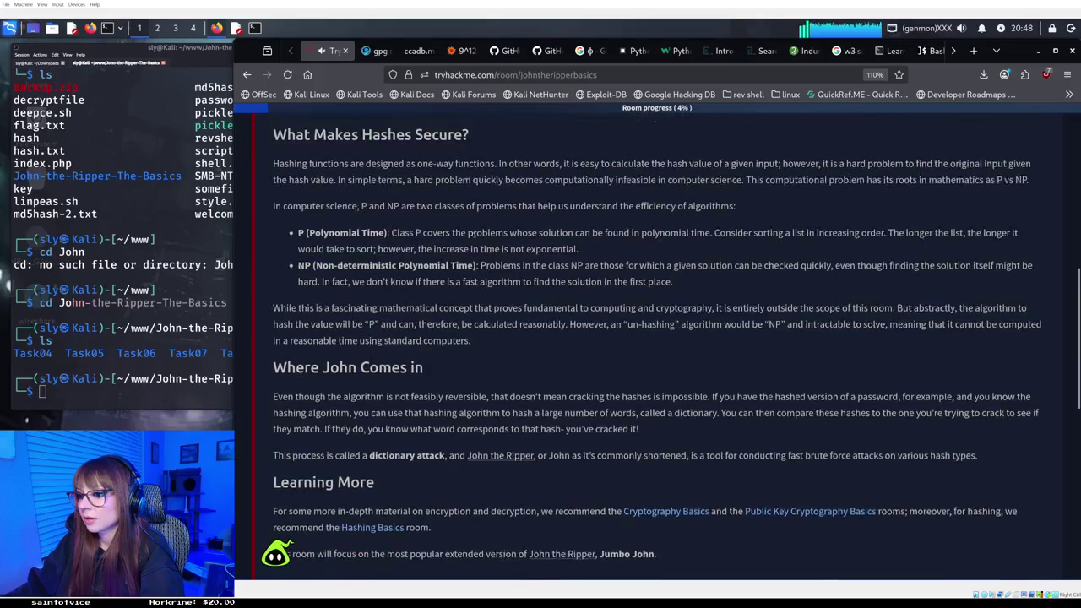
{"action": "scroll", "coordinate": [474, 238], "scroll_direction": "down", "scroll_amount": 2}
{"action": "scroll", "coordinate": [474, 236], "scroll_direction": "up", "scroll_amount": 2}
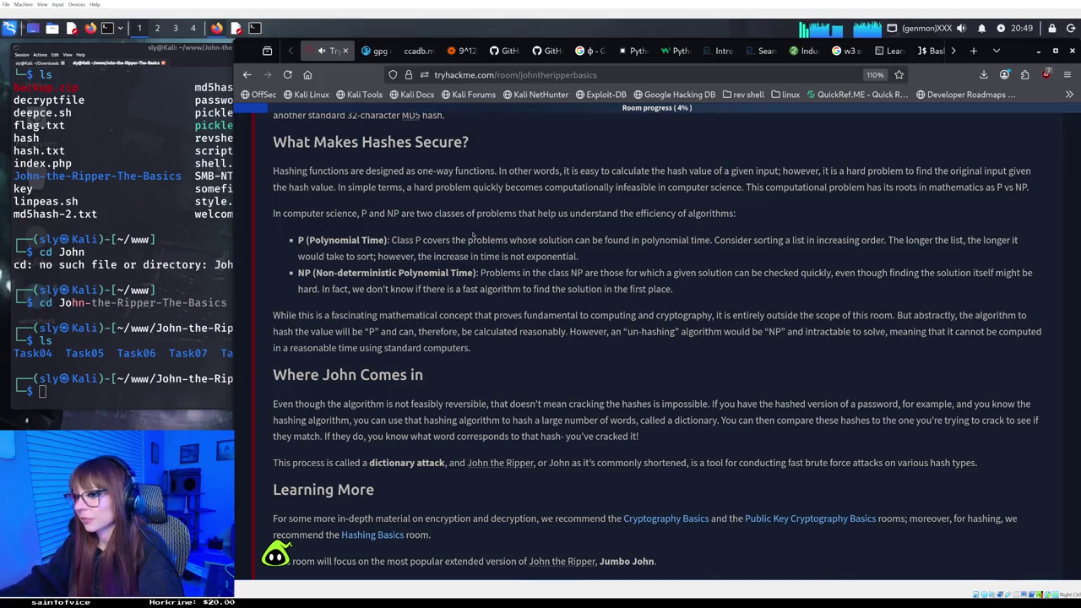
{"action": "scroll", "coordinate": [469, 220], "scroll_direction": "down", "scroll_amount": 1}
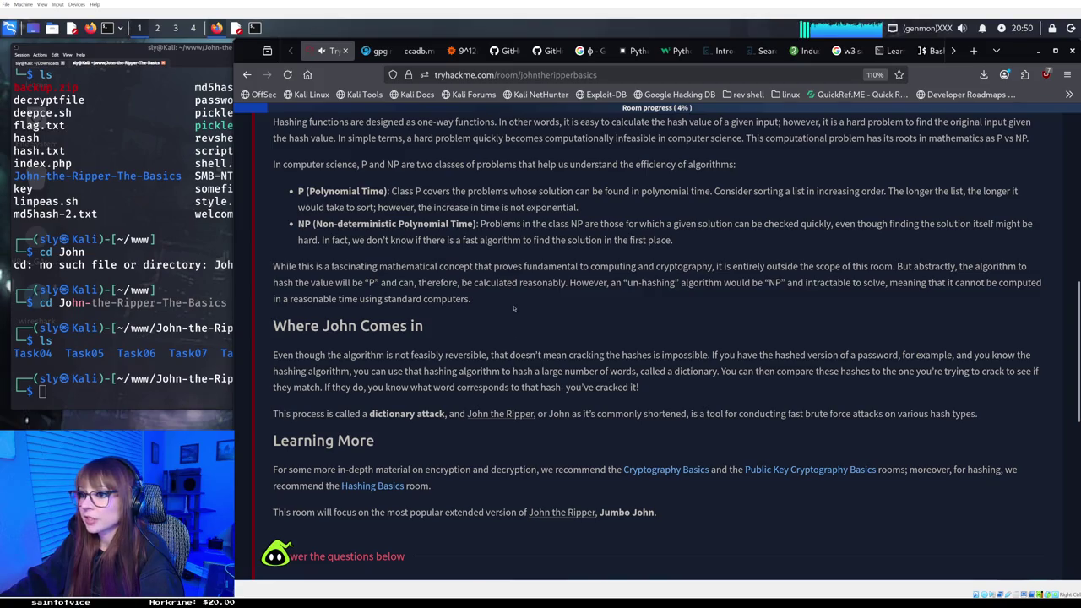
{"action": "scroll", "coordinate": [514, 309], "scroll_direction": "down", "scroll_amount": 2}
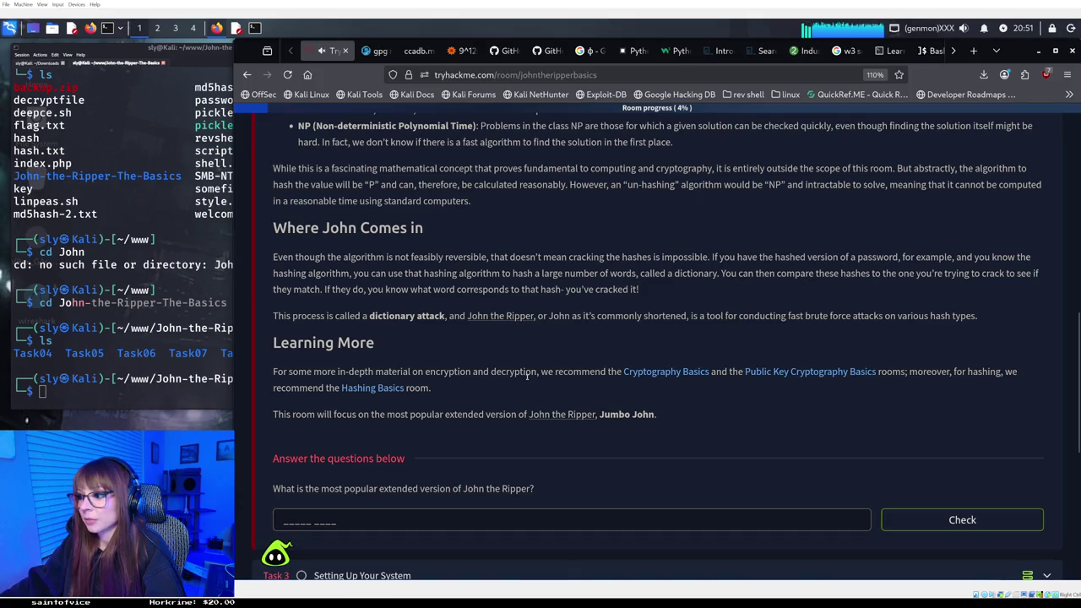
Submit 'Jumbo John' as the answer to Task 2's extended-version question.
{"action": "scroll", "coordinate": [527, 375], "scroll_direction": "down", "scroll_amount": 1}
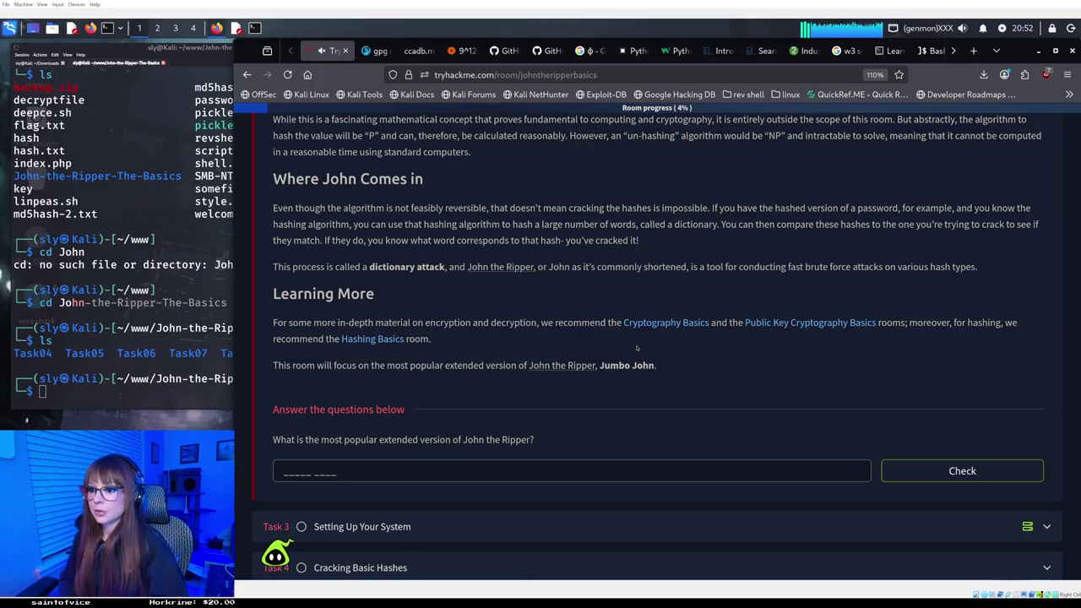
{"action": "left_click", "coordinate": [331, 471]}
{"action": "type", "text": "Jumbo "}
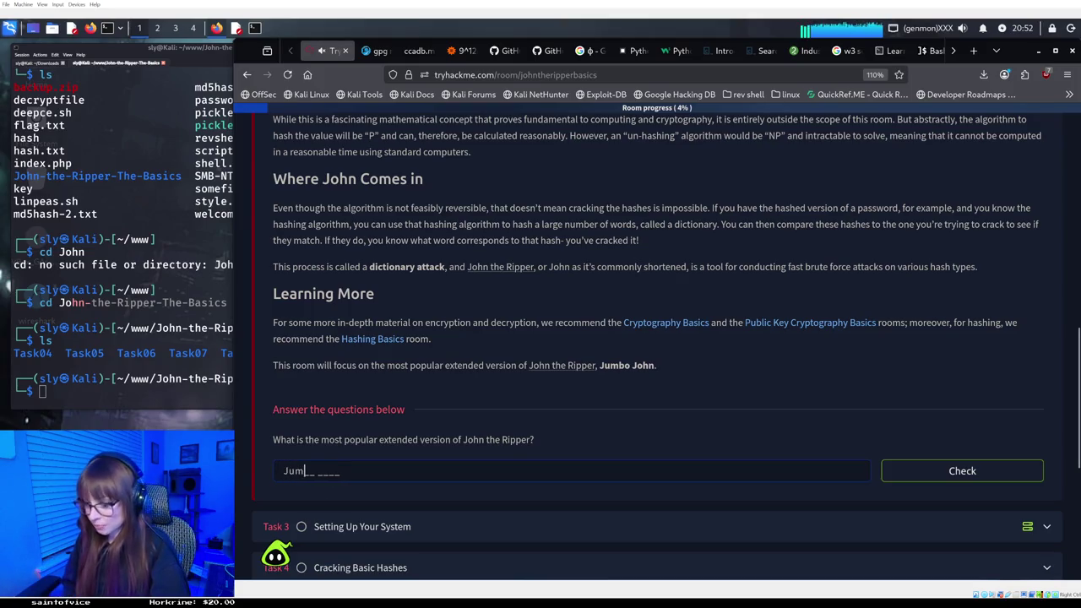
{"action": "type", "text": "John"}
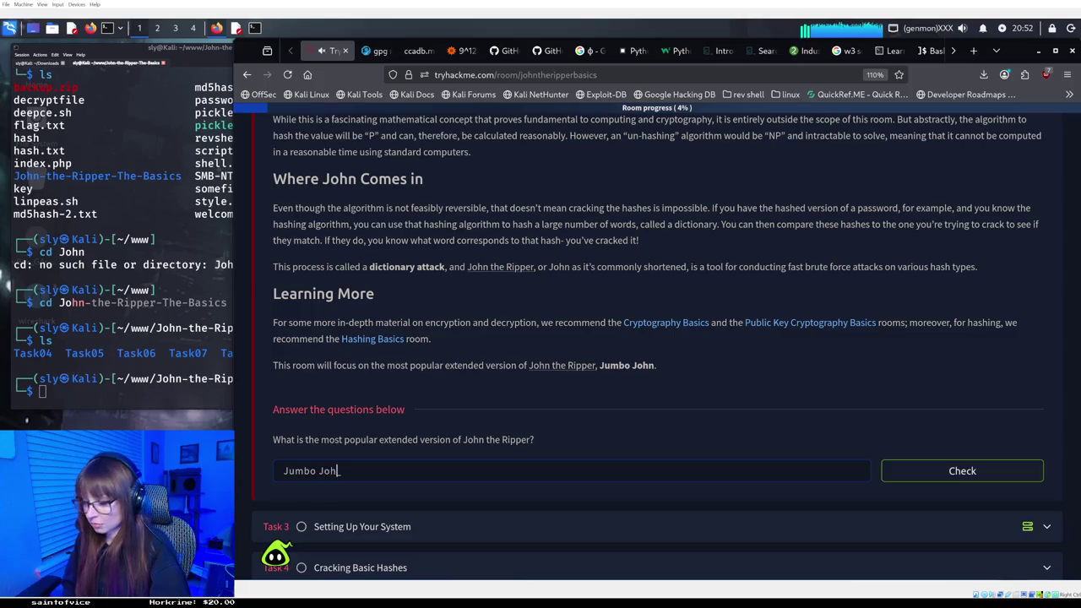
{"action": "key", "text": "Return"}
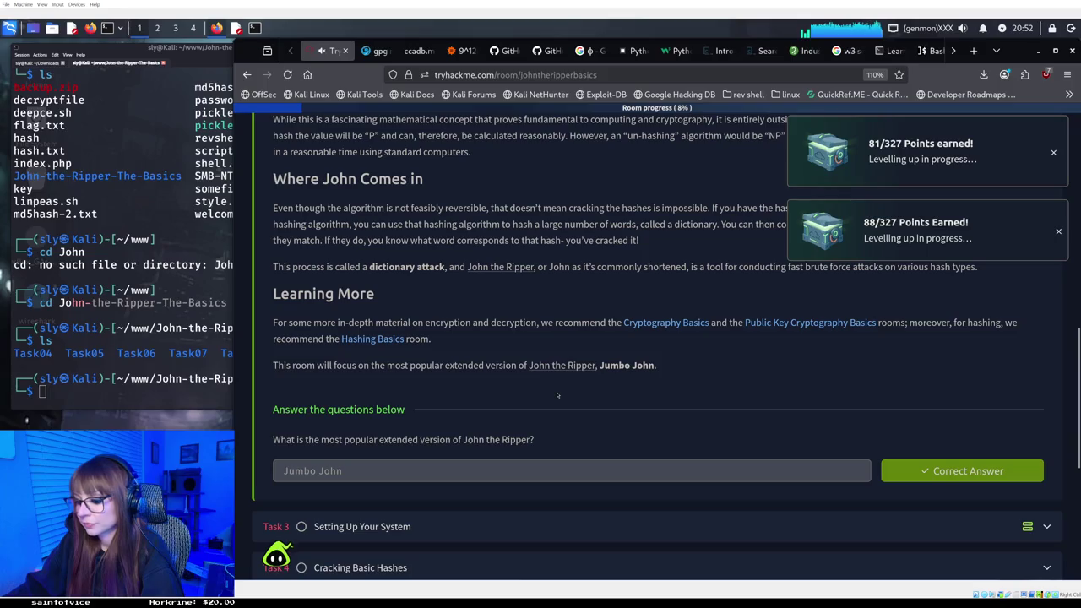
{"action": "scroll", "coordinate": [562, 397], "scroll_direction": "down", "scroll_amount": 2}
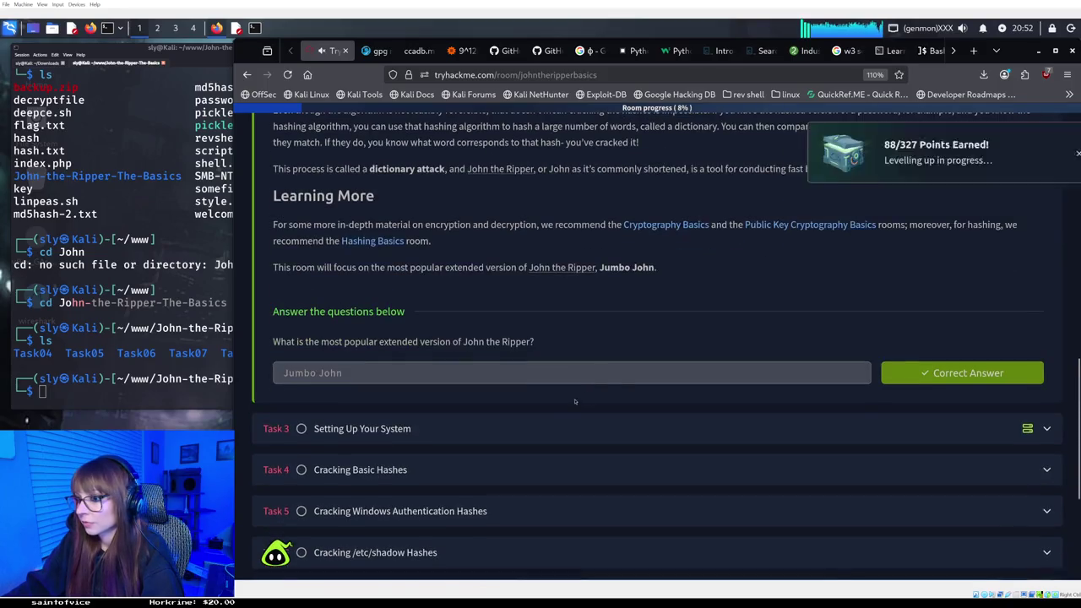
Expand and then collapse Task 2 Basic Terms so the full task list shows.
{"action": "left_click", "coordinate": [193, 399]}
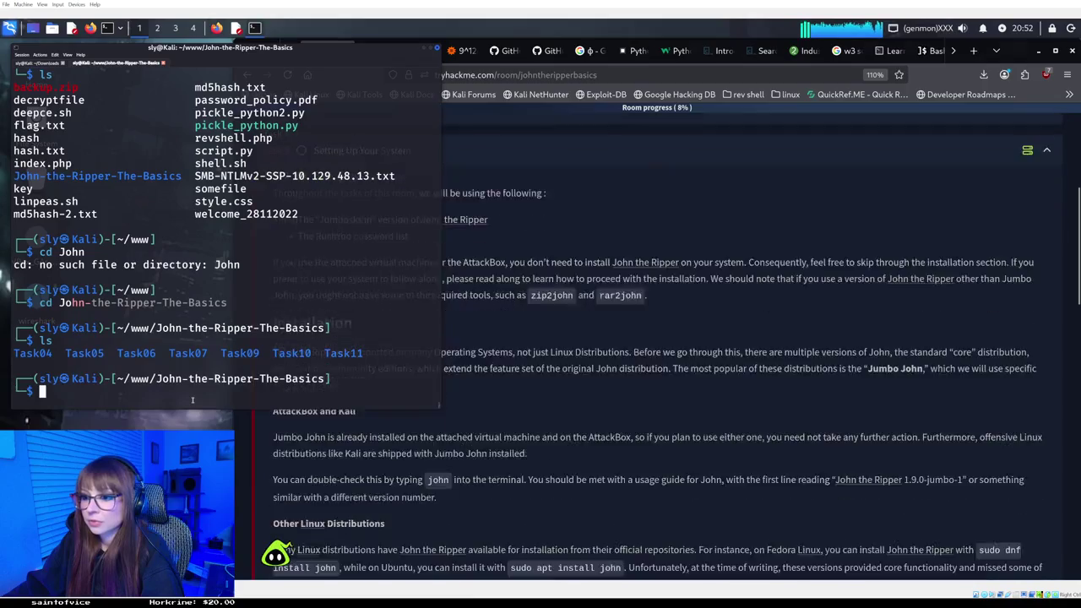
{"action": "left_click", "coordinate": [531, 292]}
{"action": "scroll", "coordinate": [530, 293], "scroll_direction": "up", "scroll_amount": 10}
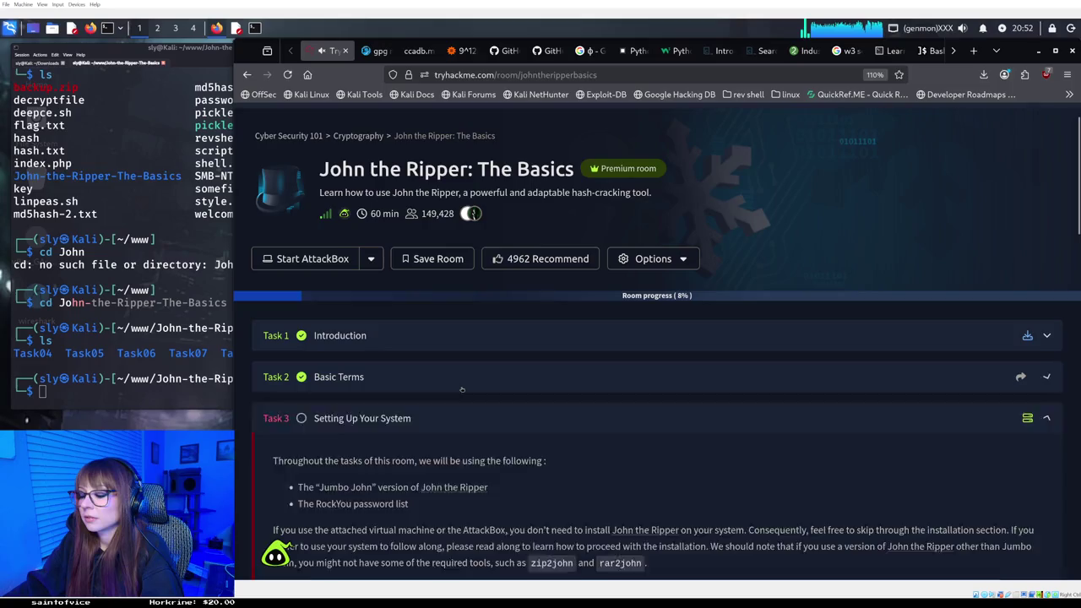
{"action": "left_click", "coordinate": [463, 387]}
{"action": "scroll", "coordinate": [463, 387], "scroll_direction": "down", "scroll_amount": 5}
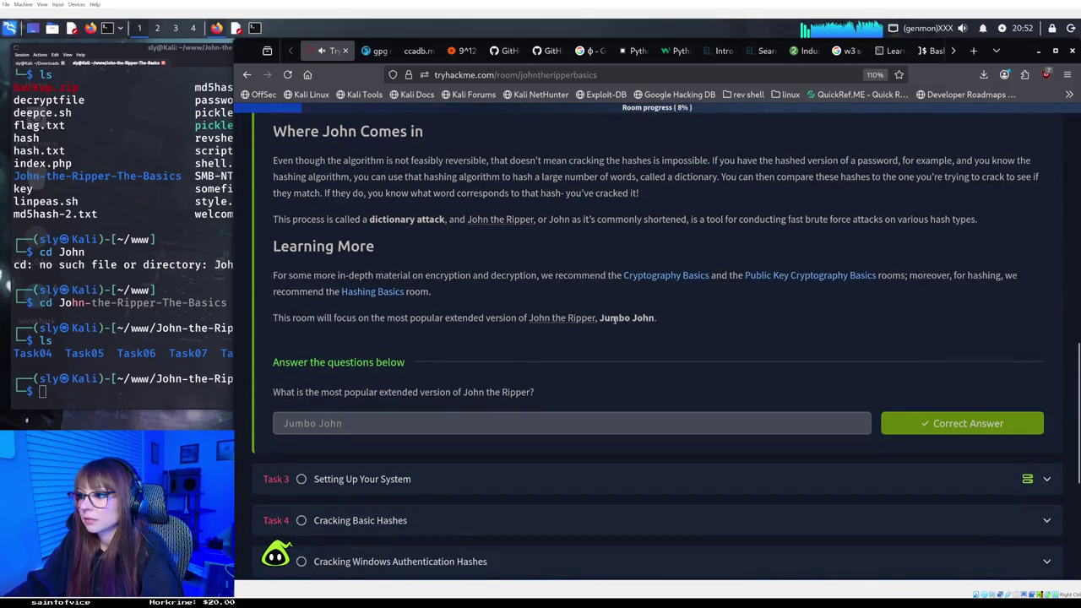
{"action": "scroll", "coordinate": [792, 317], "scroll_direction": "up", "scroll_amount": 8}
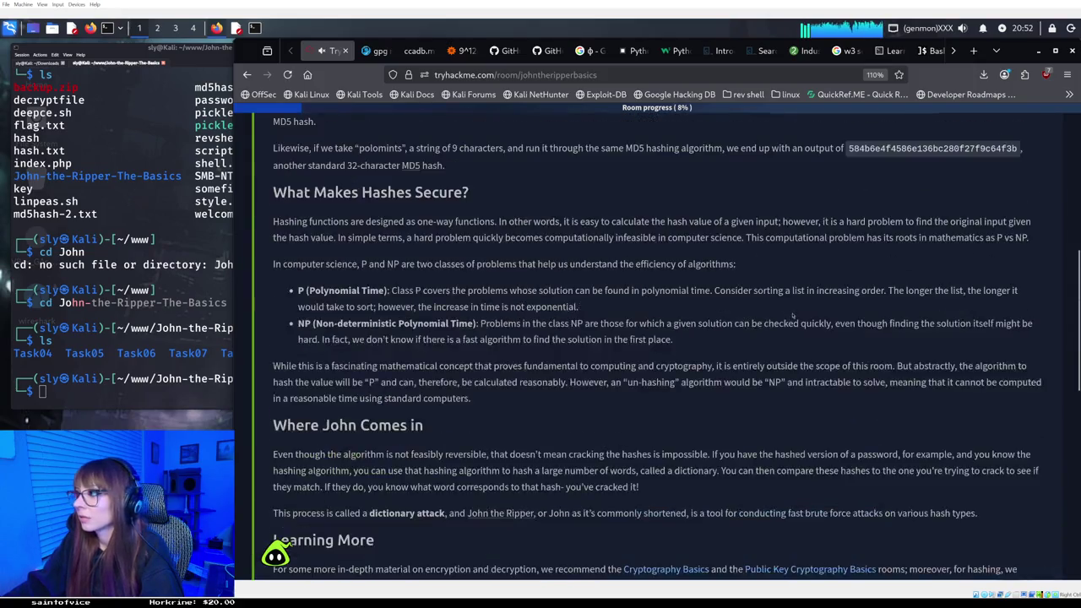
{"action": "scroll", "coordinate": [969, 263], "scroll_direction": "up", "scroll_amount": 3}
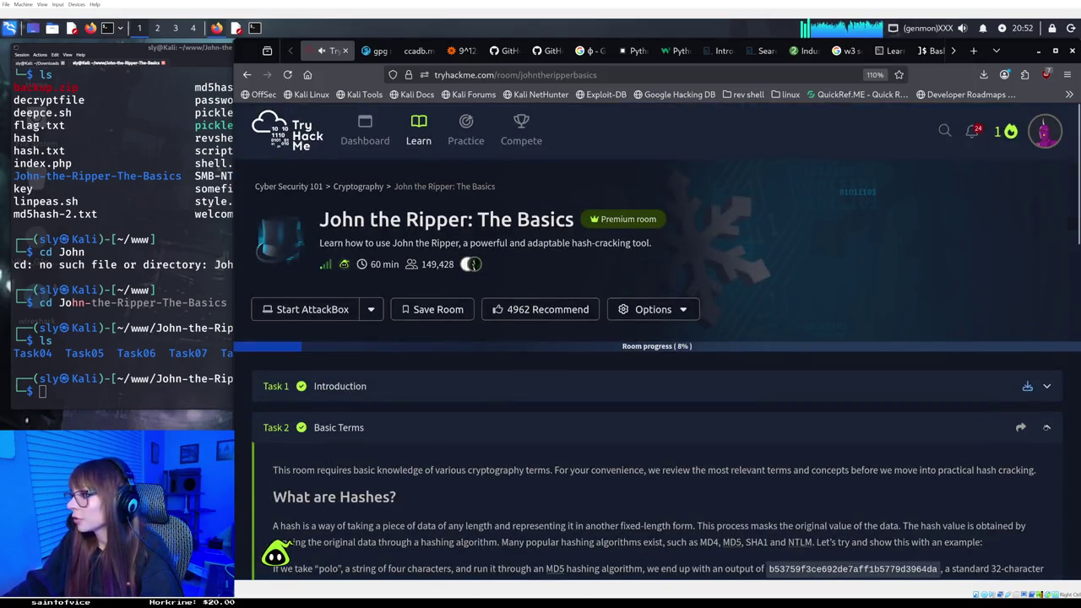
{"action": "left_click", "coordinate": [512, 411]}
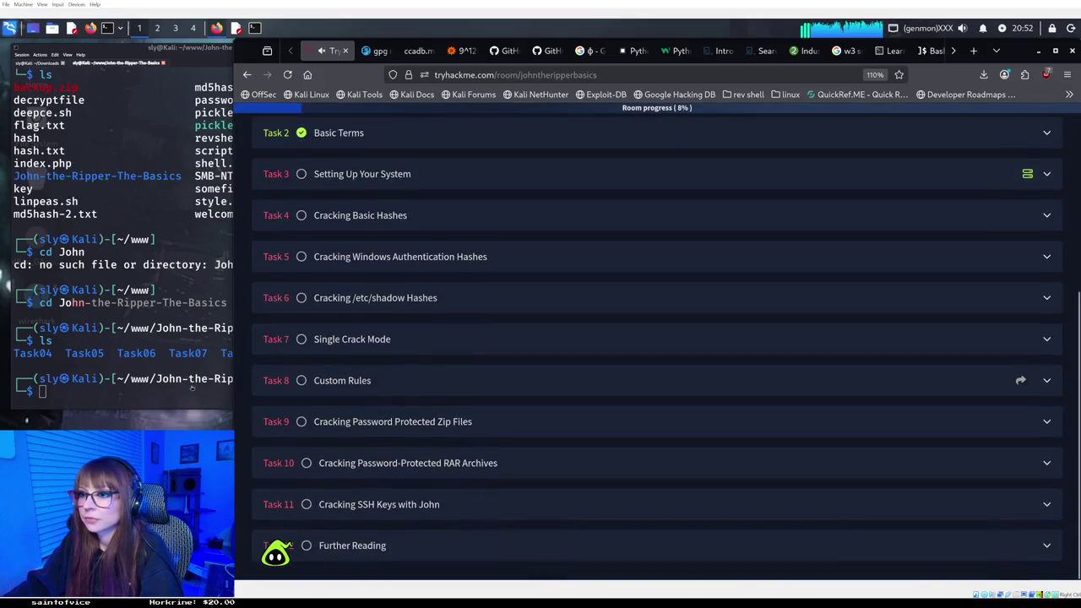
{"action": "left_click", "coordinate": [167, 401]}
Clear the mistyped 'Jumbo' attempts and leave 'john' typed at the terminal prompt.
{"action": "type", "text": "Jumbo"}
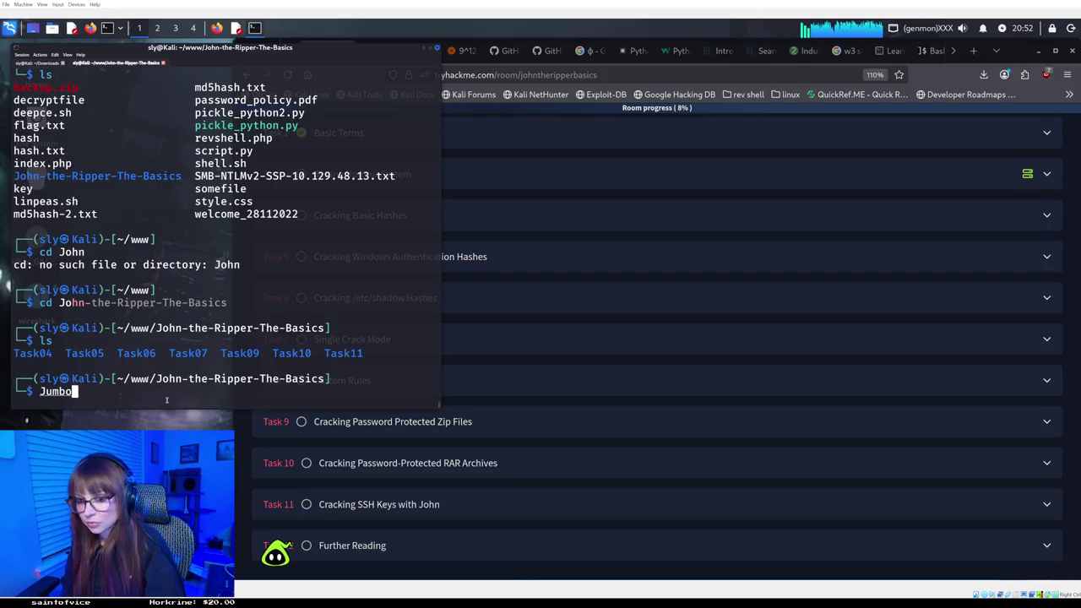
{"action": "key", "text": "BackSpace"}
{"action": "key", "text": "BackSpace"}
{"action": "key", "text": "BackSpace"}
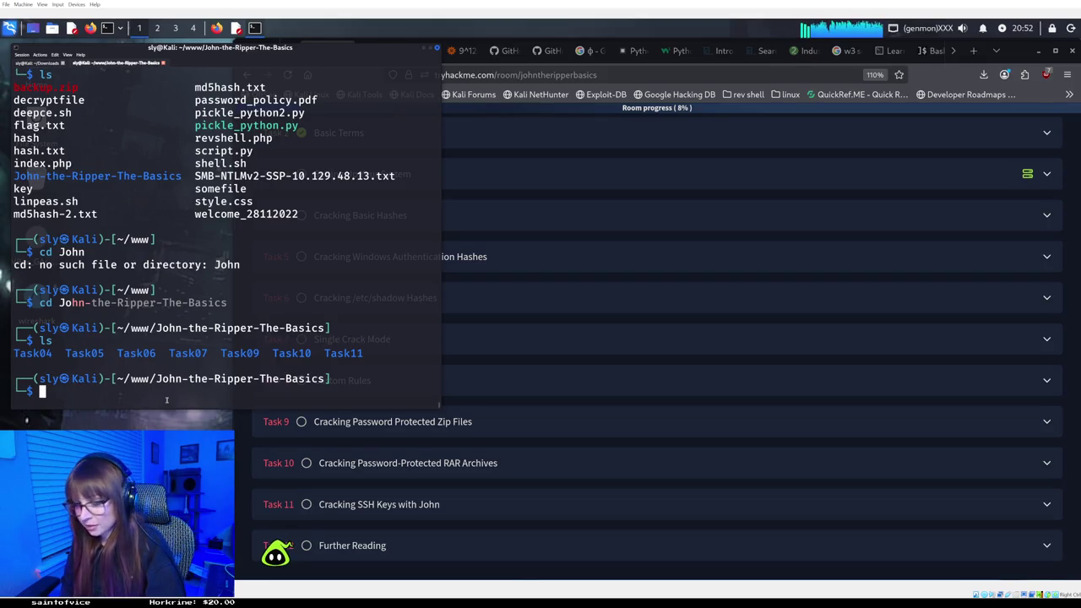
{"action": "type", "text": "jumbohj"}
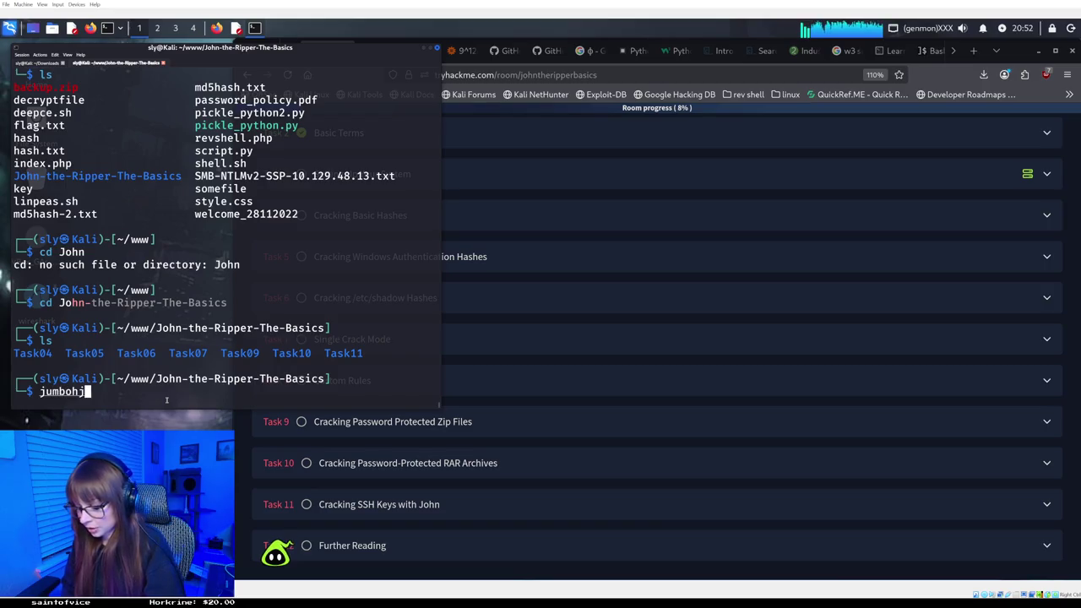
{"action": "key", "text": "BackSpace"}
{"action": "key", "text": "BackSpace"}
{"action": "type", "text": "joh"}
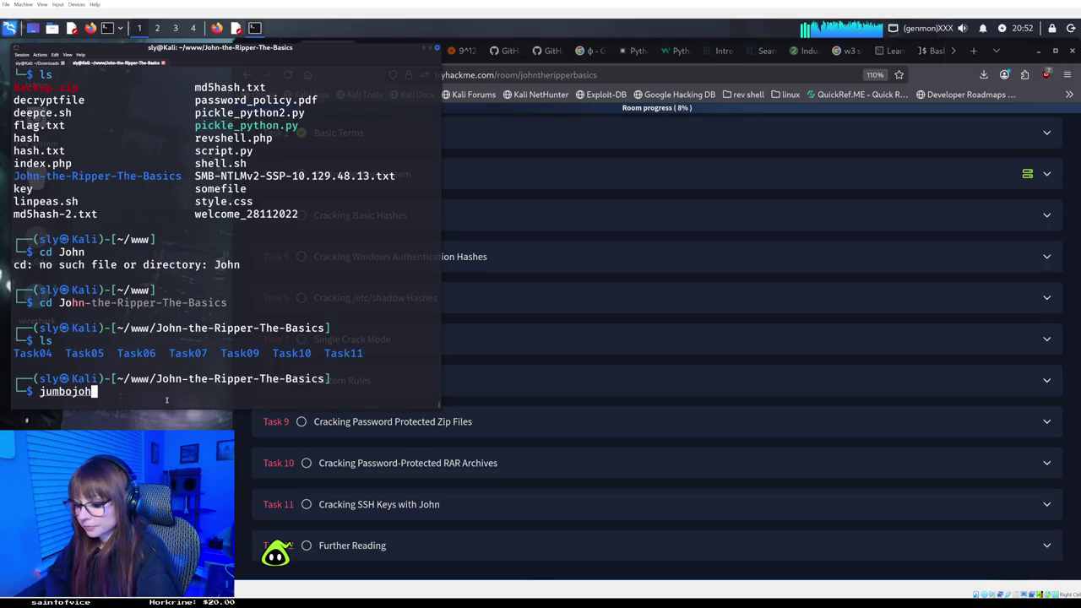
{"action": "type", "text": "n"}
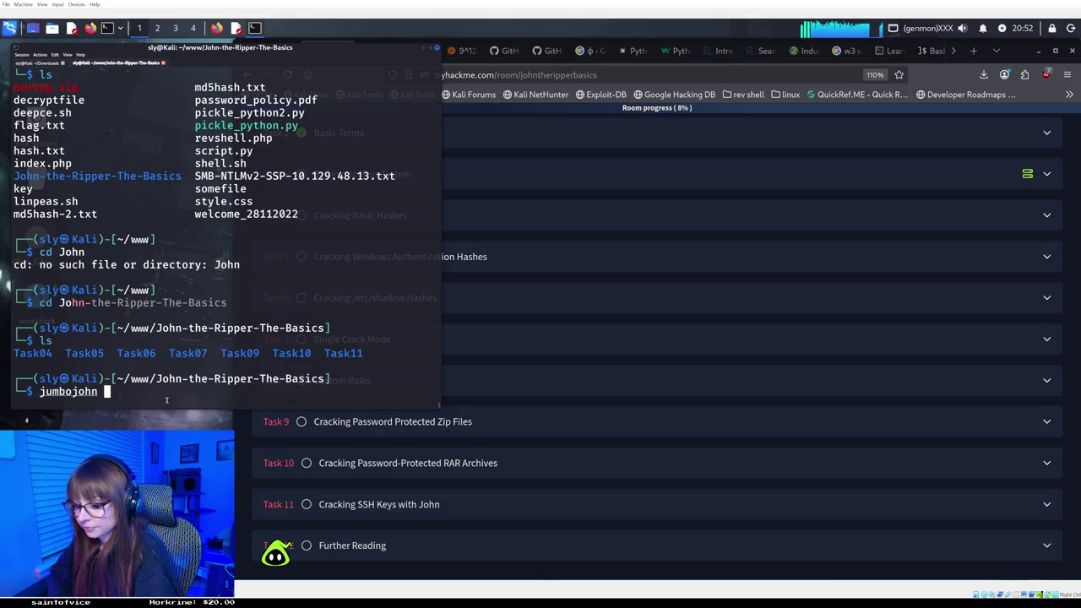
{"action": "key", "text": "BackSpace"}
{"action": "key", "text": "BackSpace"}
{"action": "key", "text": "BackSpace"}
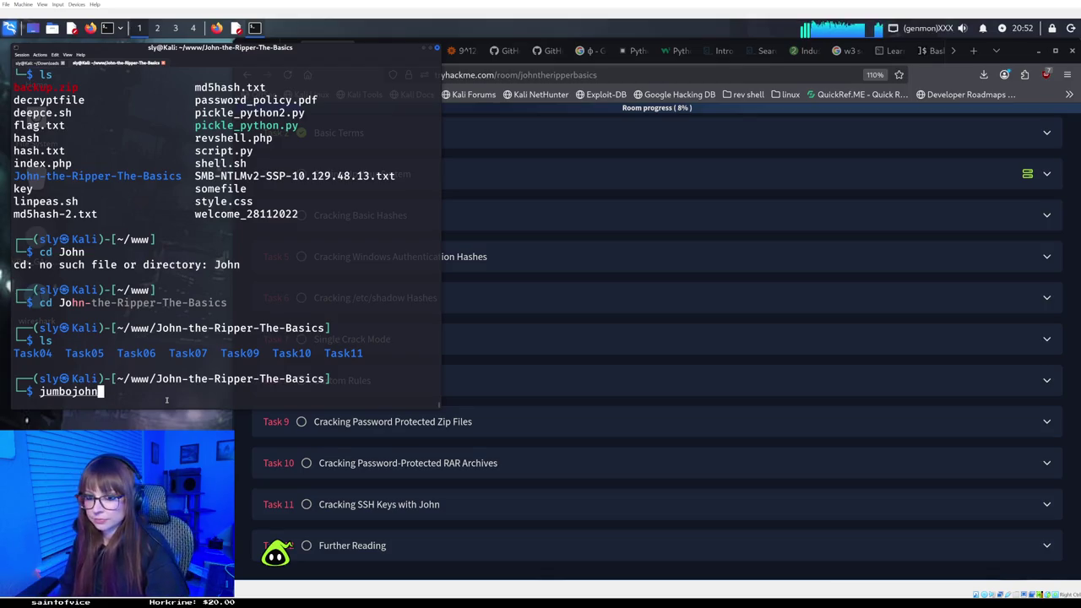
{"action": "type", "text": "john"}
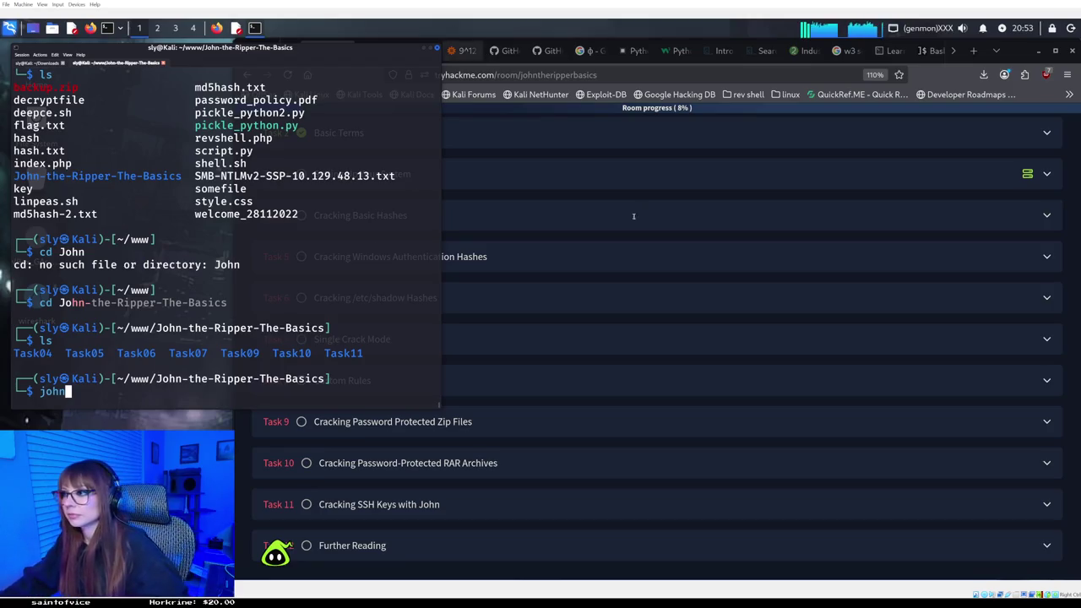
Expand Task 3, Setting Up Your System, and scroll into its Installation notes.
{"action": "left_click", "coordinate": [810, 194]}
{"action": "scroll", "coordinate": [735, 211], "scroll_direction": "up", "scroll_amount": 1}
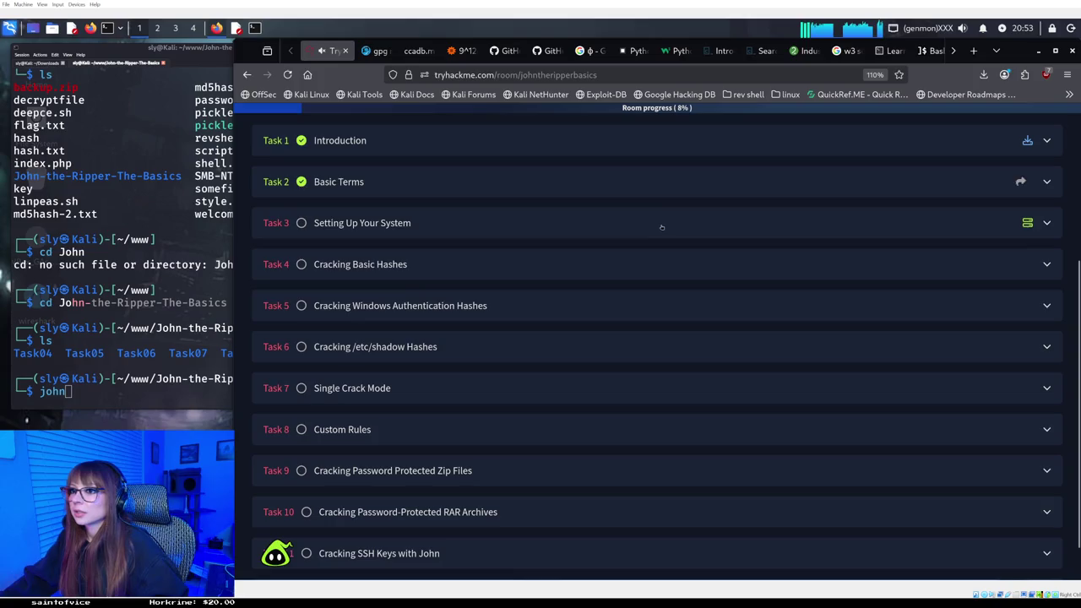
{"action": "left_click", "coordinate": [662, 227]}
{"action": "scroll", "coordinate": [661, 227], "scroll_direction": "down", "scroll_amount": 1}
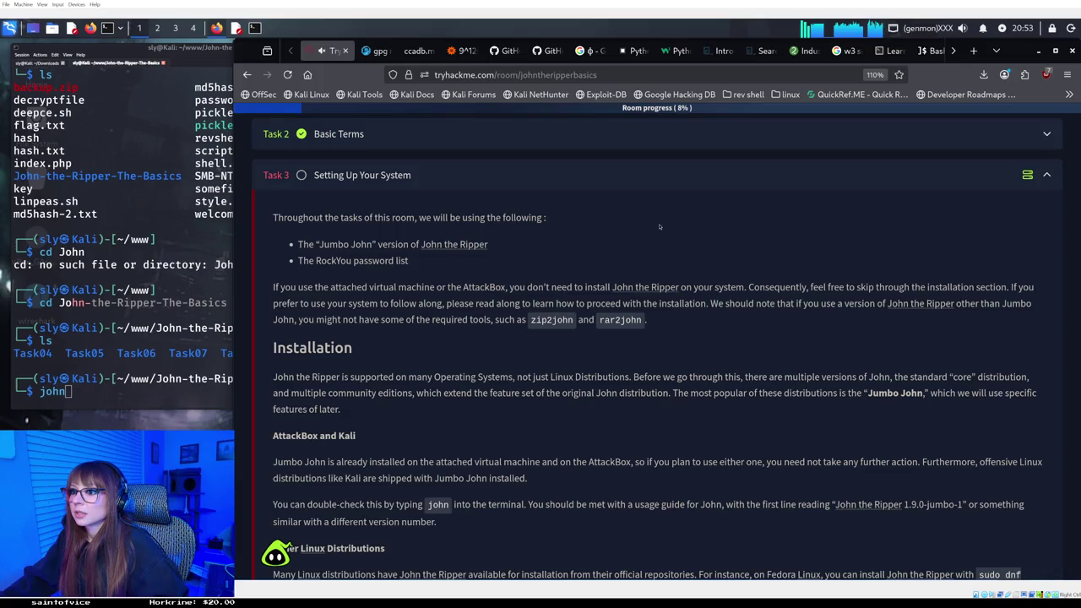
{"action": "scroll", "coordinate": [659, 226], "scroll_direction": "down", "scroll_amount": 1}
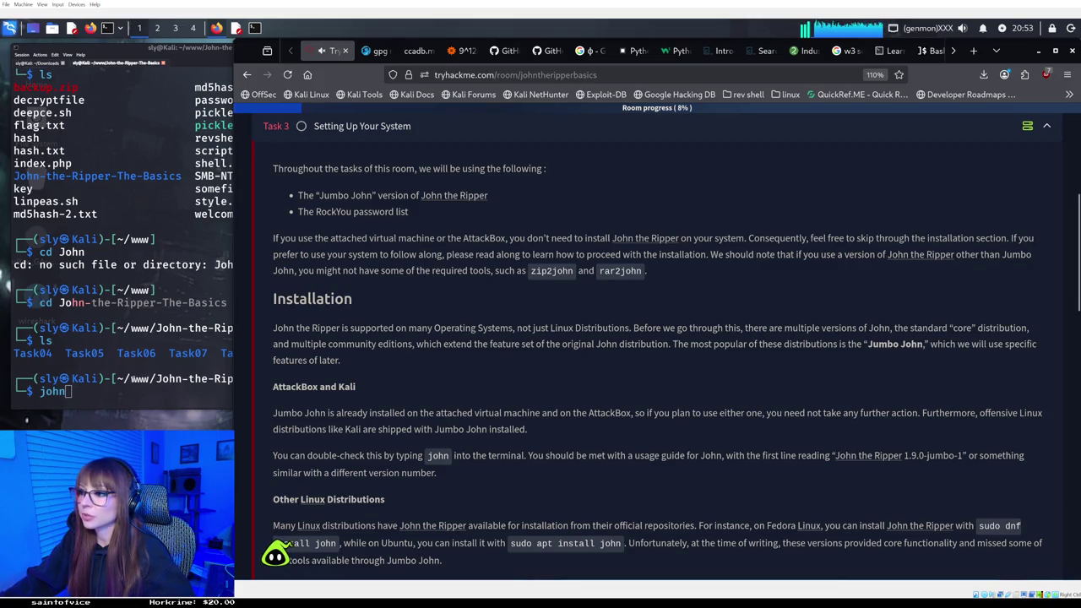
Try the zip2john and rar2john command names at the prompt, then clear it.
{"action": "left_click", "coordinate": [98, 388]}
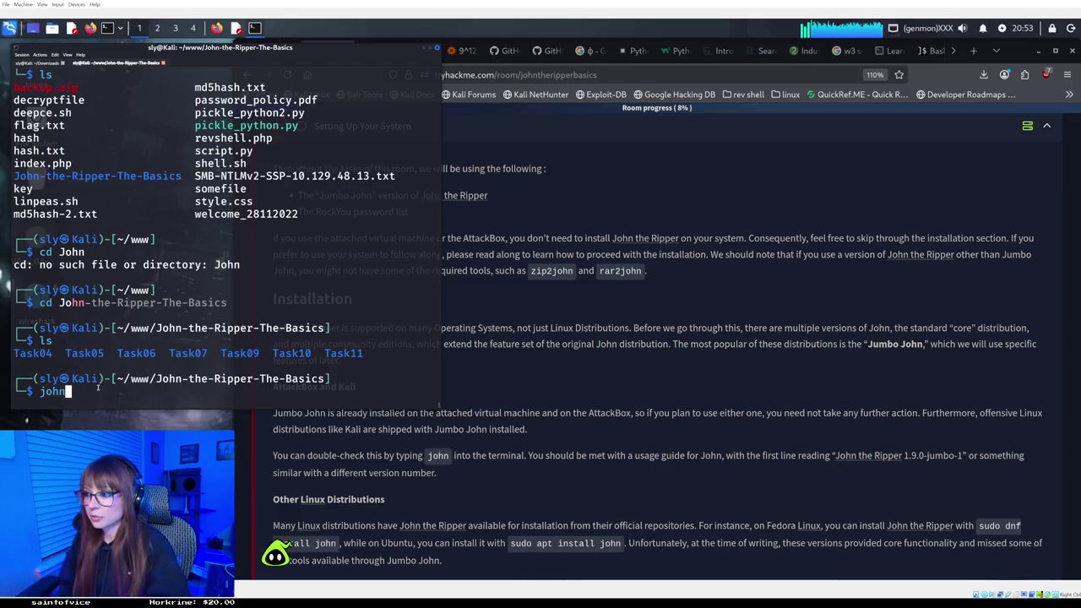
{"action": "key", "text": "BackSpace"}
{"action": "key", "text": "BackSpace"}
{"action": "key", "text": "BackSpace"}
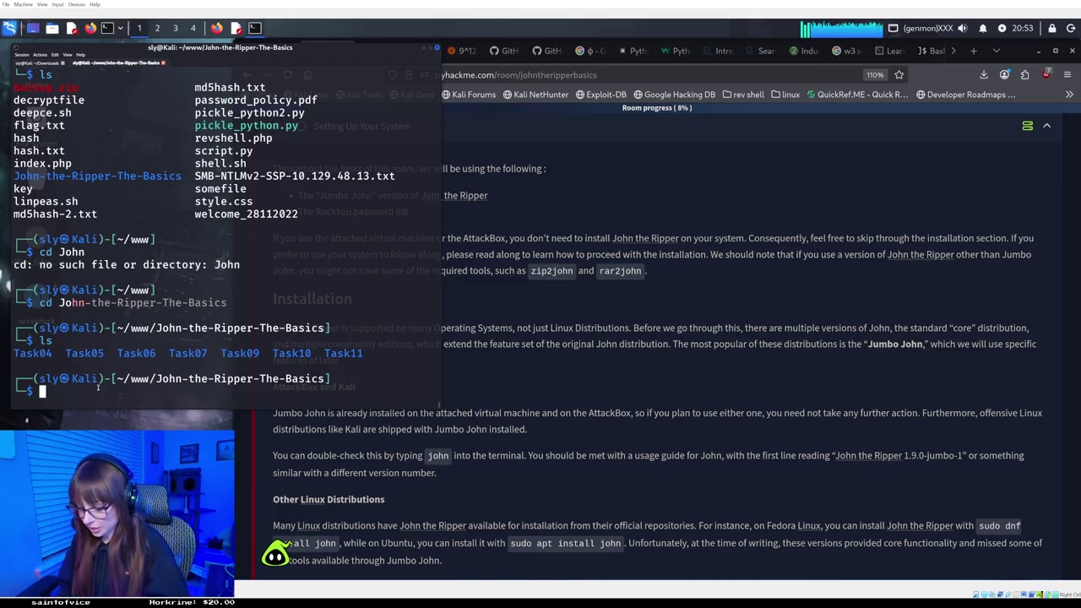
{"action": "type", "text": "zip2john"}
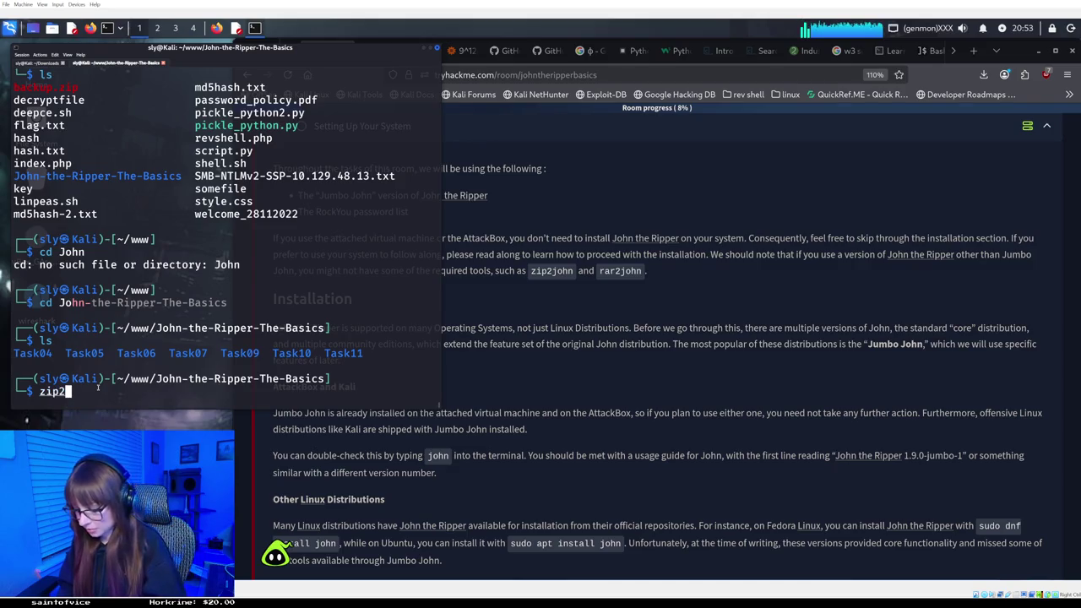
{"action": "key", "text": "BackSpace"}
{"action": "key", "text": "BackSpace"}
{"action": "key", "text": "BackSpace"}
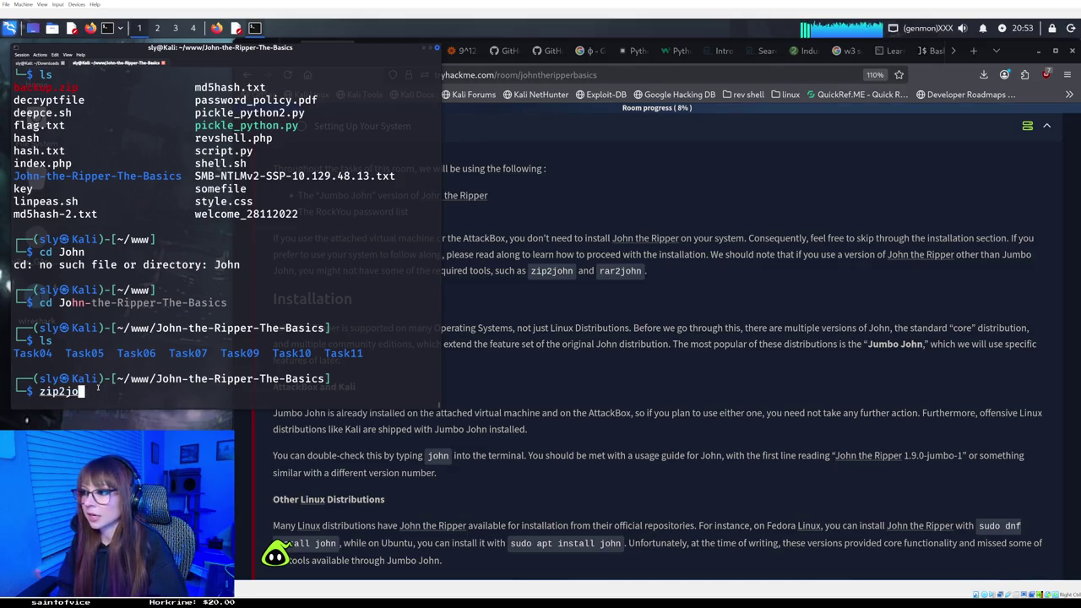
{"action": "type", "text": "rar"}
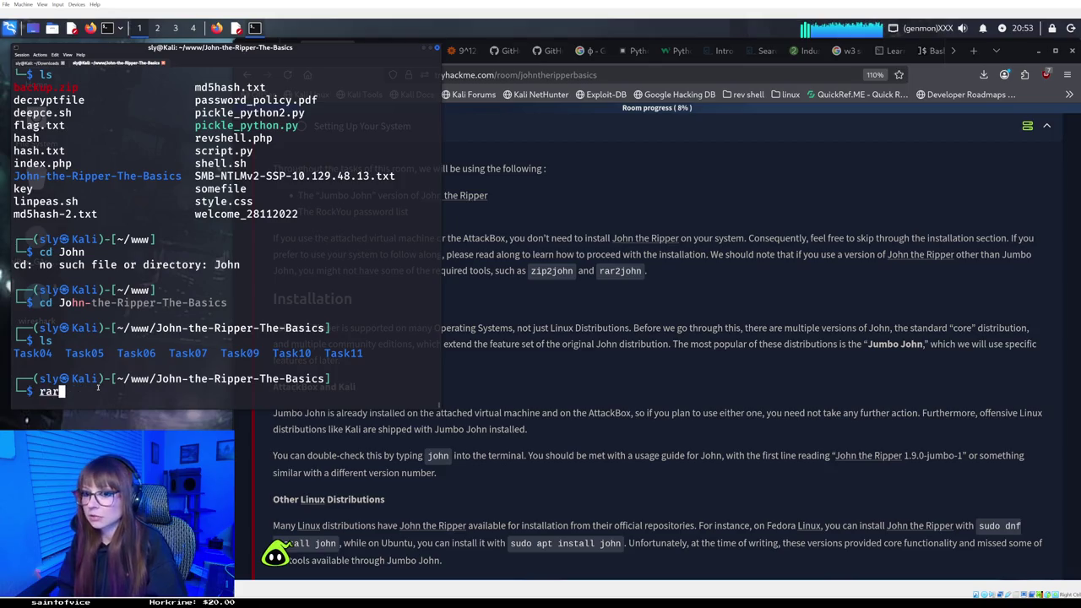
{"action": "type", "text": "2john"}
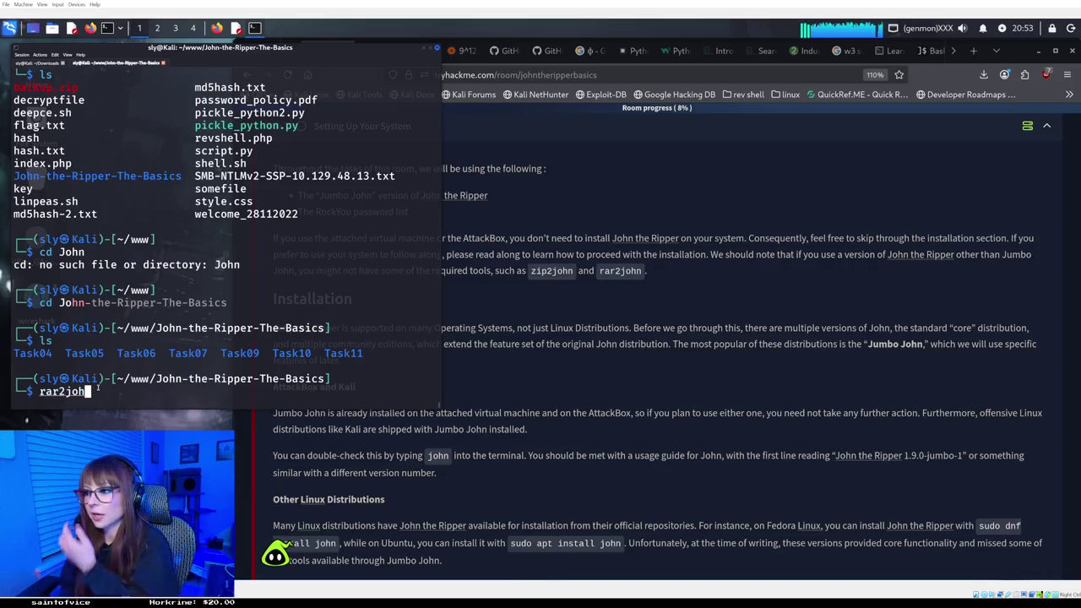
{"action": "key", "text": "BackSpace"}
{"action": "key", "text": "BackSpace"}
{"action": "key", "text": "BackSpace"}
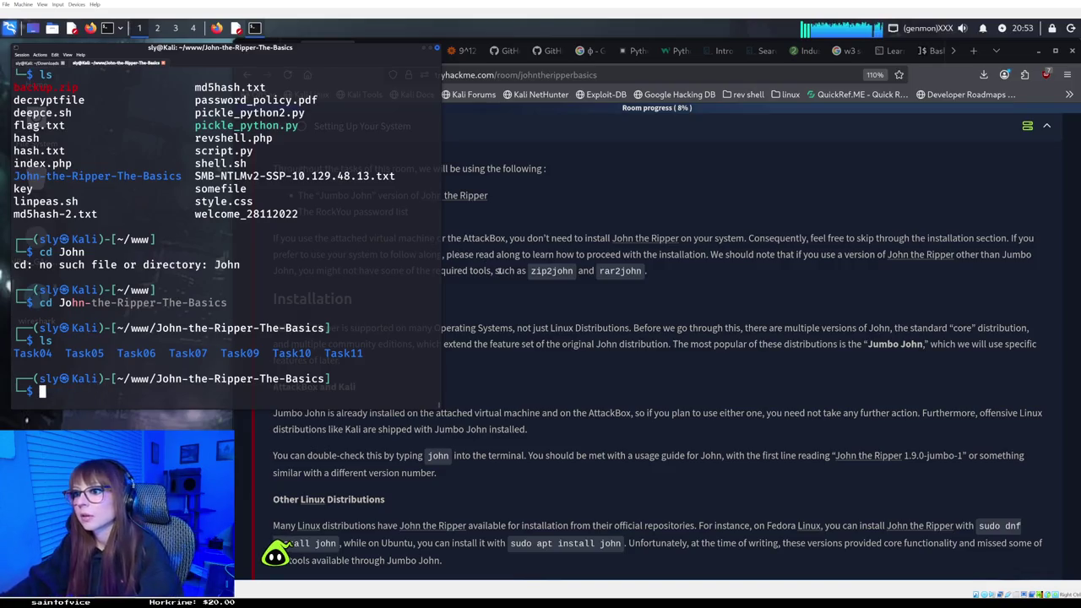
{"action": "left_click", "coordinate": [488, 300]}
{"action": "scroll", "coordinate": [488, 300], "scroll_direction": "down", "scroll_amount": 1}
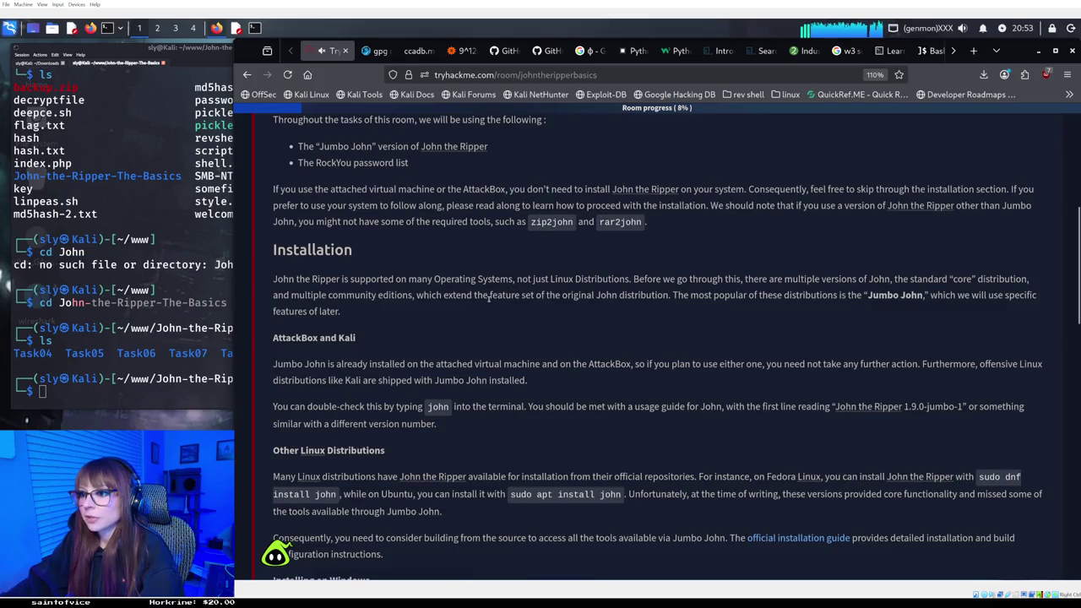
Scroll Task 3's Installation notes down to Wordlists, then switch back to the terminal.
{"action": "scroll", "coordinate": [488, 300], "scroll_direction": "down", "scroll_amount": 1}
{"action": "scroll", "coordinate": [489, 300], "scroll_direction": "down", "scroll_amount": 2}
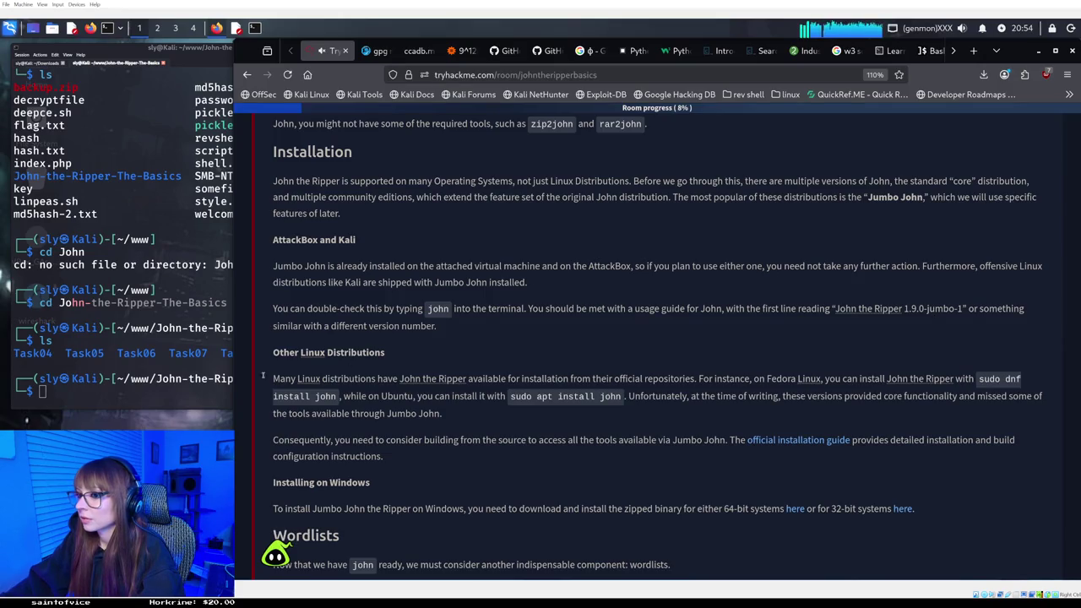
{"action": "left_click", "coordinate": [211, 380]}
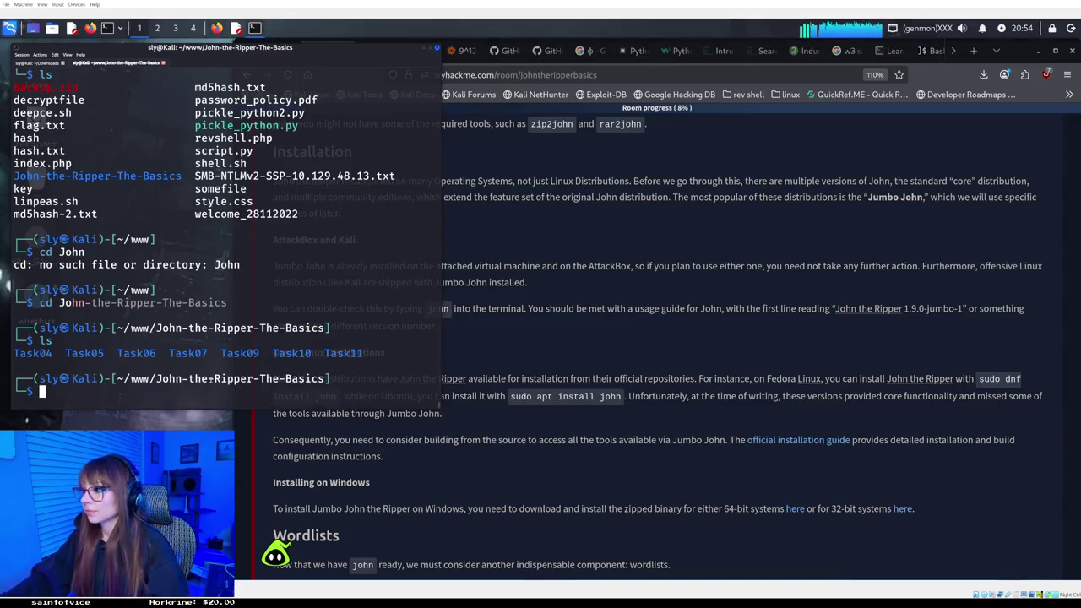
Run john to show the John the Ripper 1.9.0-jumbo-1 version banner and usage.
{"action": "type", "text": "john"}
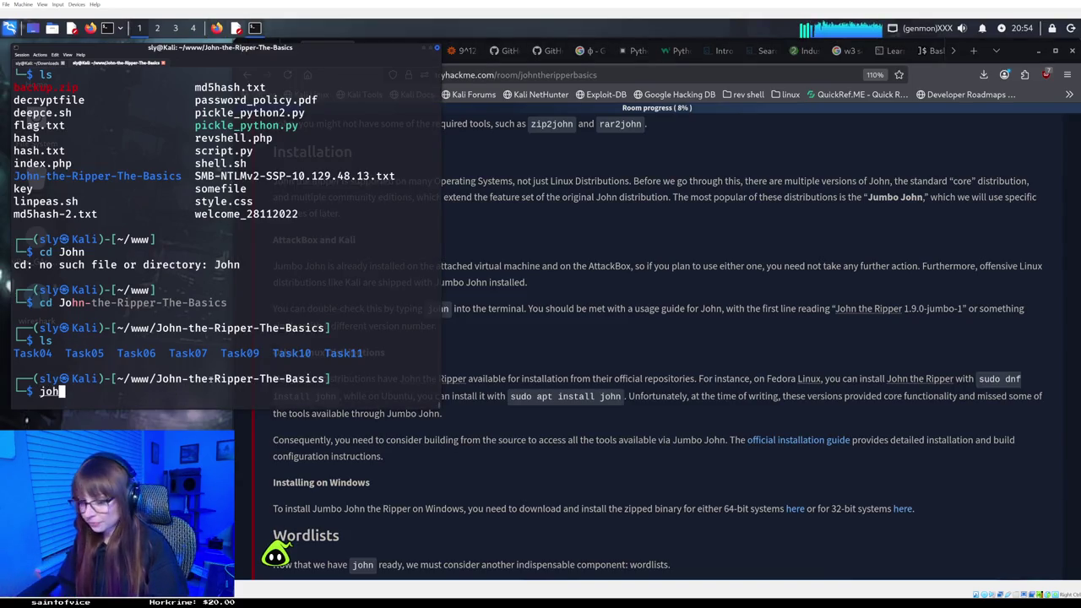
{"action": "key", "text": "Return"}
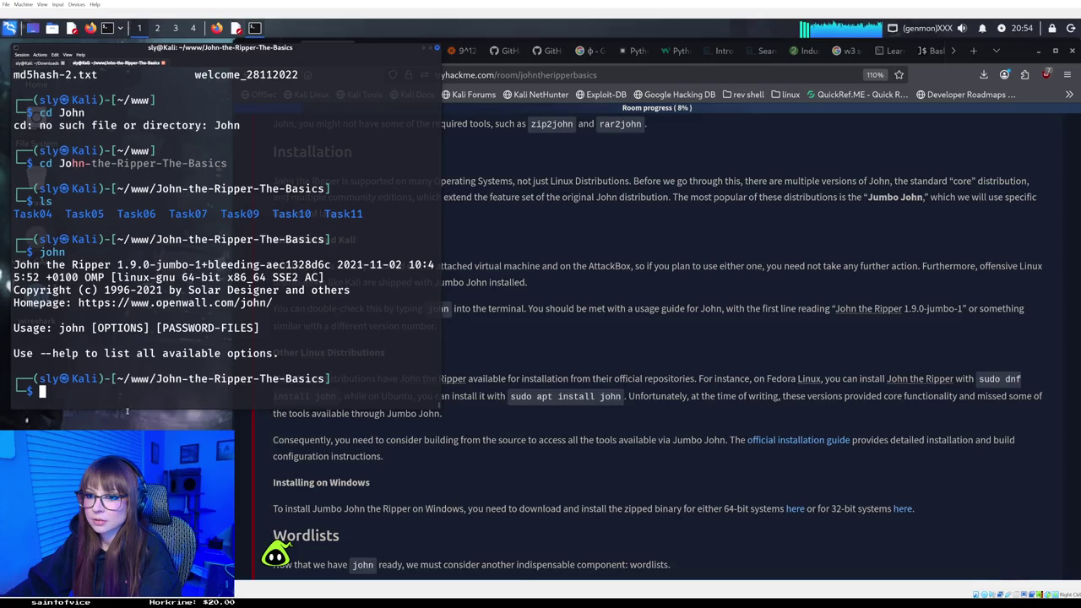
Scroll Task 3 past the Wordlists and RockYou notes to the rockyou.txt breach question.
{"action": "left_click", "coordinate": [534, 376]}
{"action": "scroll", "coordinate": [534, 376], "scroll_direction": "down", "scroll_amount": 1}
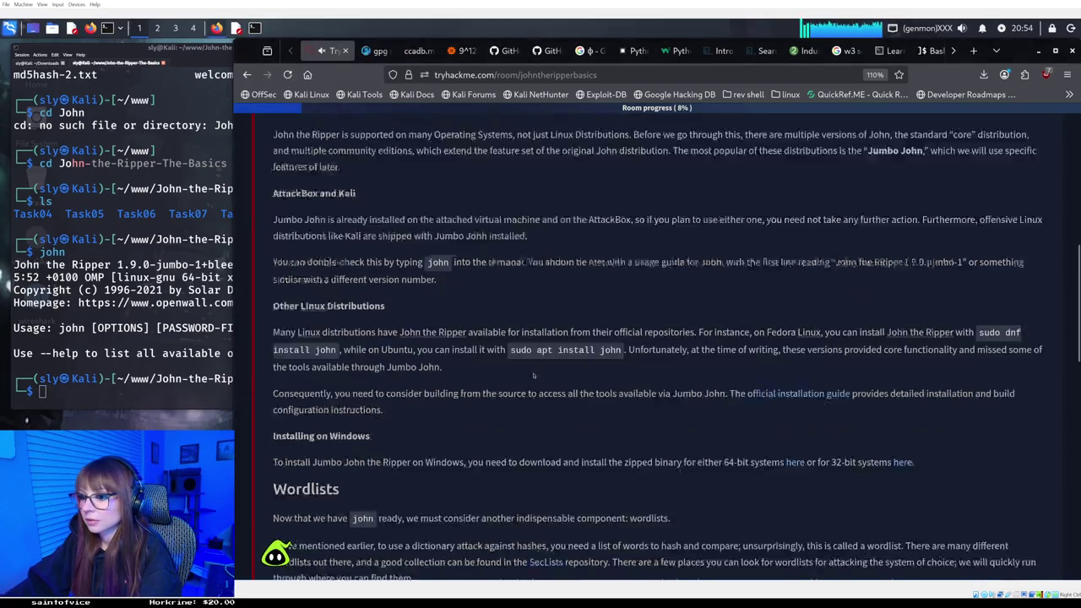
{"action": "scroll", "coordinate": [534, 376], "scroll_direction": "down", "scroll_amount": 5}
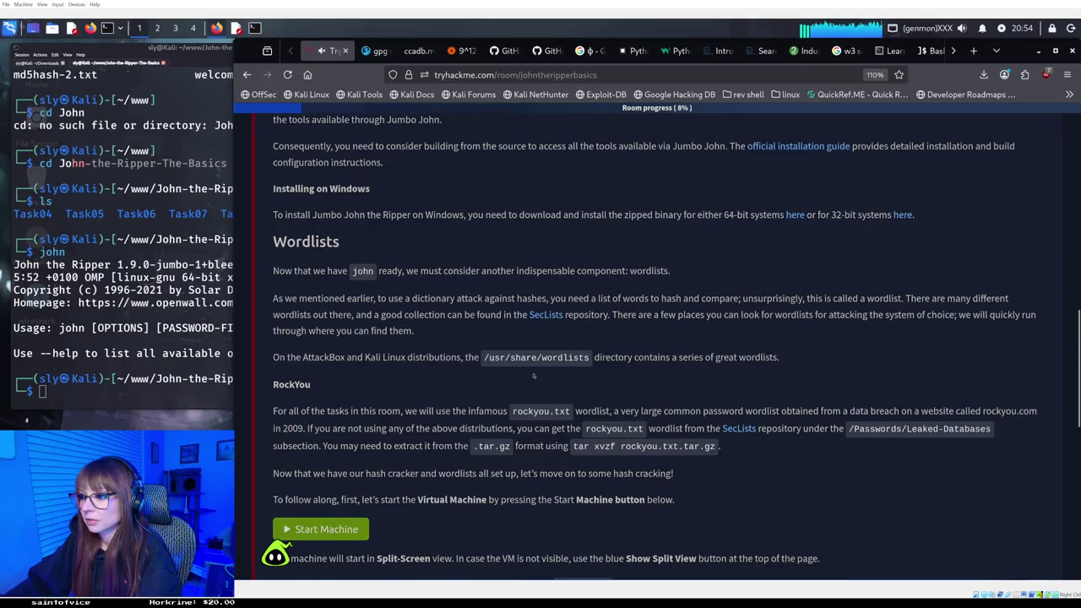
{"action": "scroll", "coordinate": [533, 376], "scroll_direction": "down", "scroll_amount": 2}
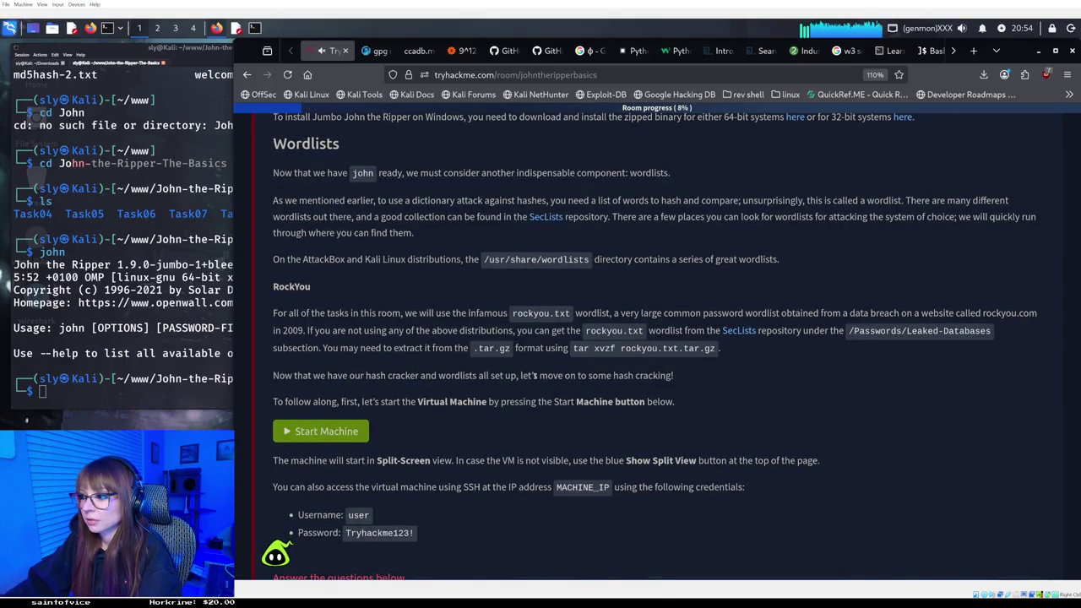
{"action": "scroll", "coordinate": [534, 376], "scroll_direction": "down", "scroll_amount": 2}
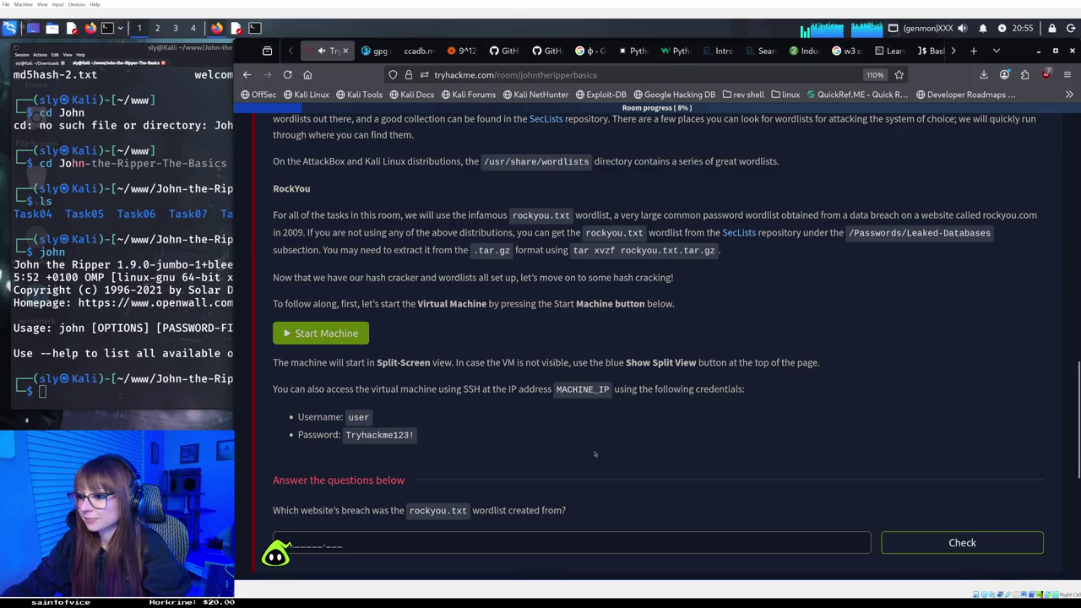
Place the cursor in the answer box for the rockyou.txt breach question.
{"action": "scroll", "coordinate": [595, 455], "scroll_direction": "down", "scroll_amount": 1}
{"action": "scroll", "coordinate": [595, 454], "scroll_direction": "down", "scroll_amount": 1}
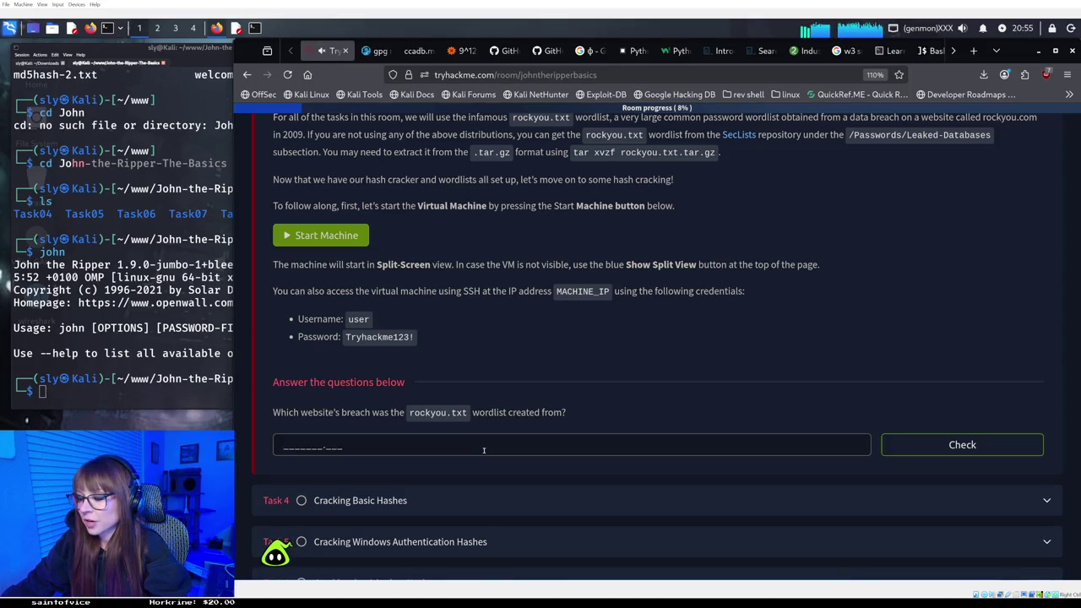
{"action": "left_click", "coordinate": [289, 447]}
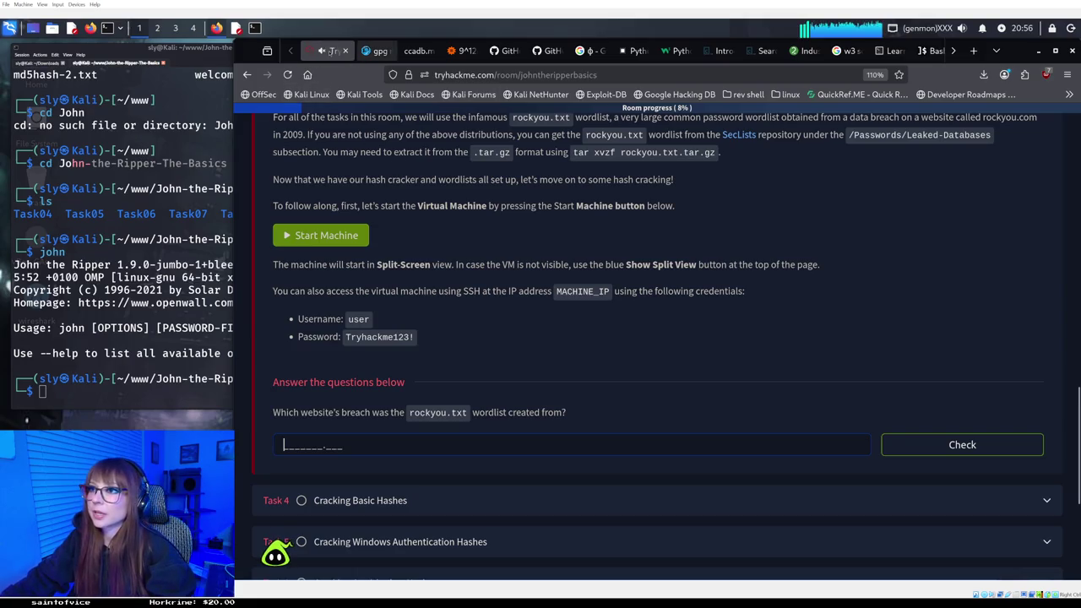
Open a new blank browser tab to look up the answer.
{"action": "right_click", "coordinate": [312, 42]}
{"action": "key", "text": "Escape"}
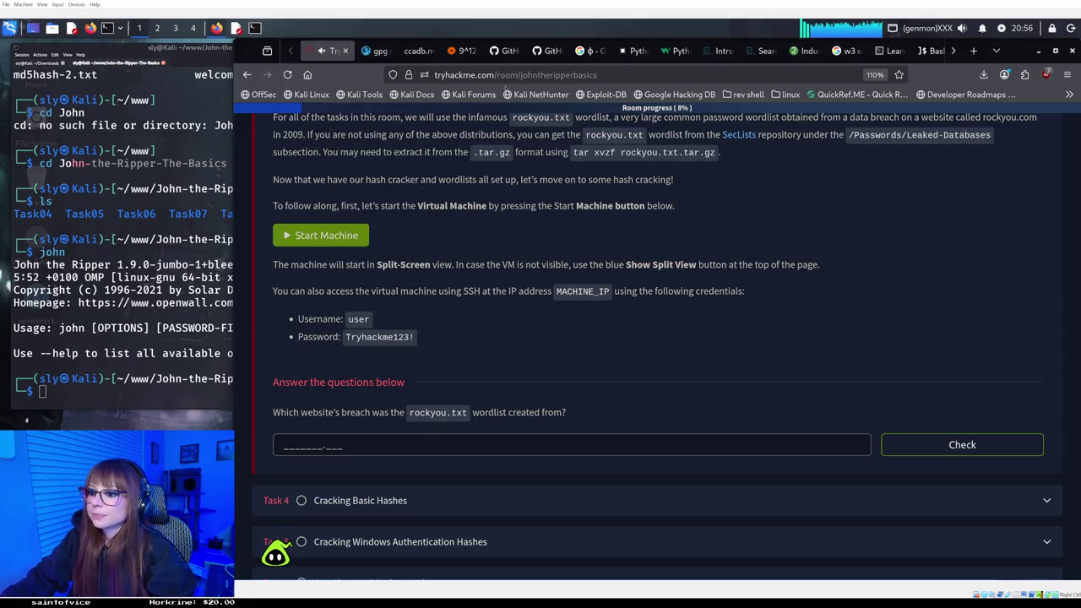
{"action": "key", "text": "ctrl+t"}
Search Google for 'rockyou.txt came from what website'.
{"action": "left_click", "coordinate": [497, 75]}
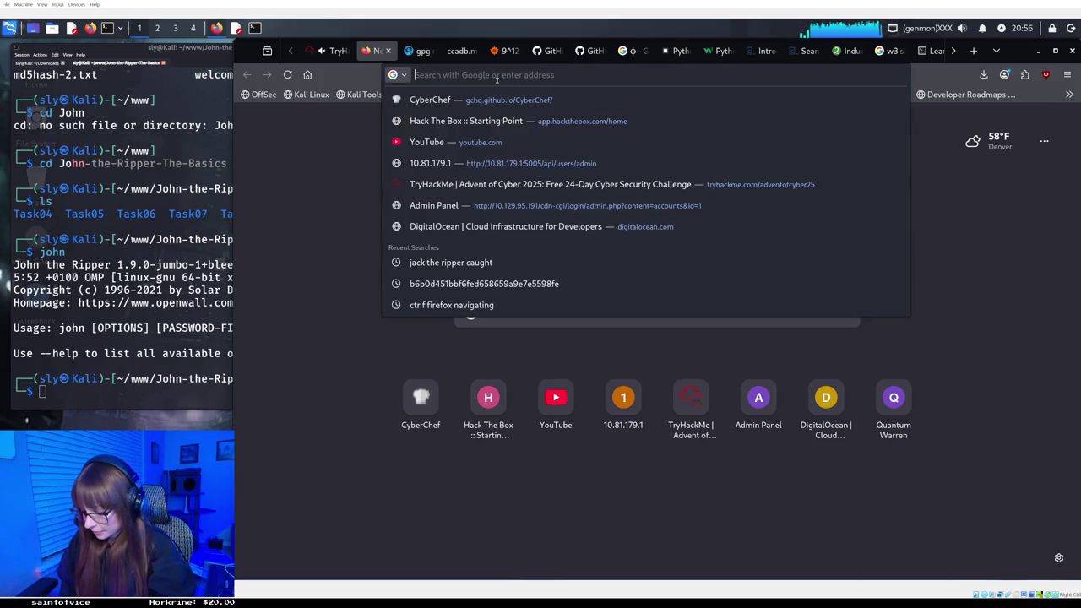
{"action": "type", "text": "ro"}
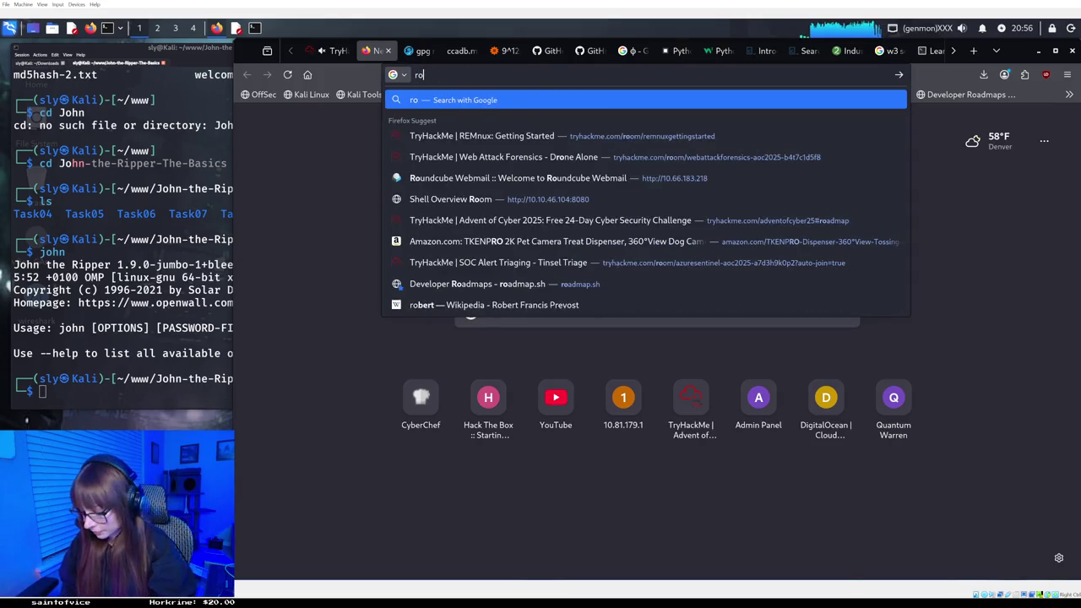
{"action": "type", "text": "ckyou"}
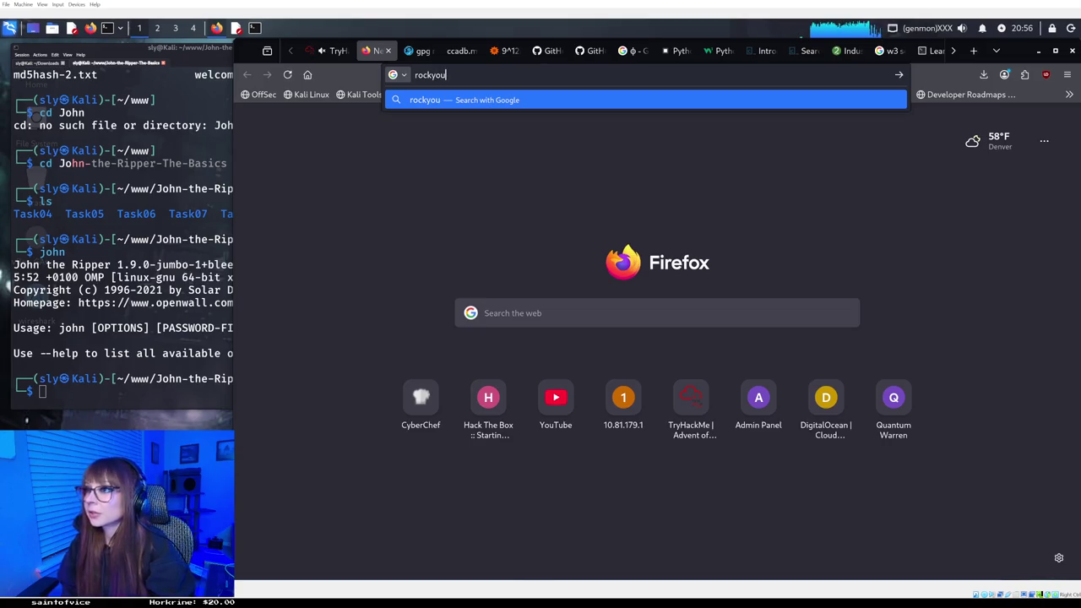
{"action": "type", "text": ".t"}
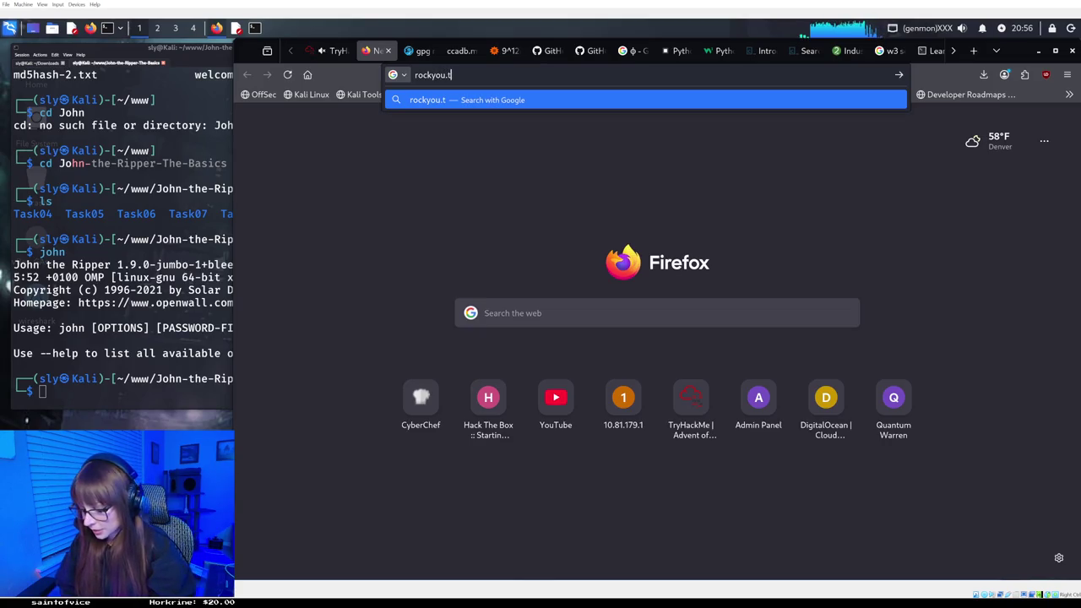
{"action": "type", "text": "xt came "}
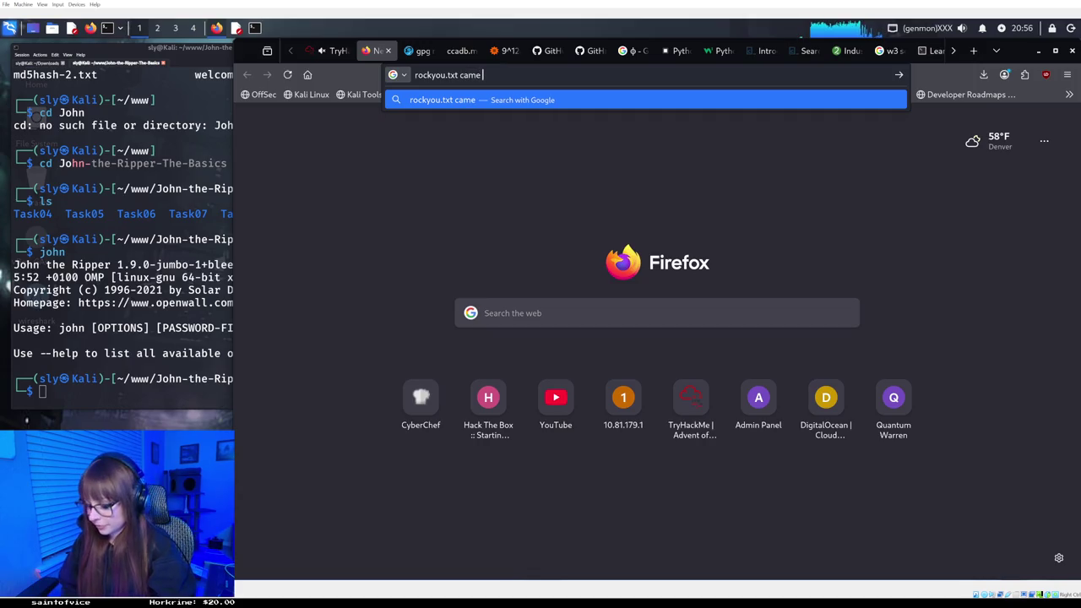
{"action": "type", "text": "from what web"}
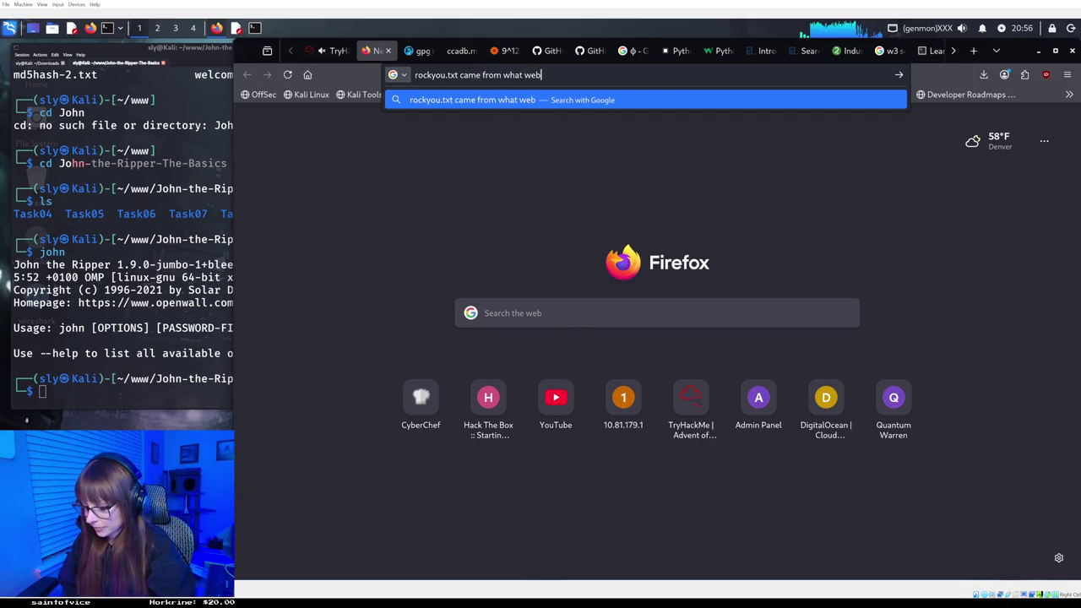
{"action": "type", "text": "site"}
{"action": "key", "text": "Return"}
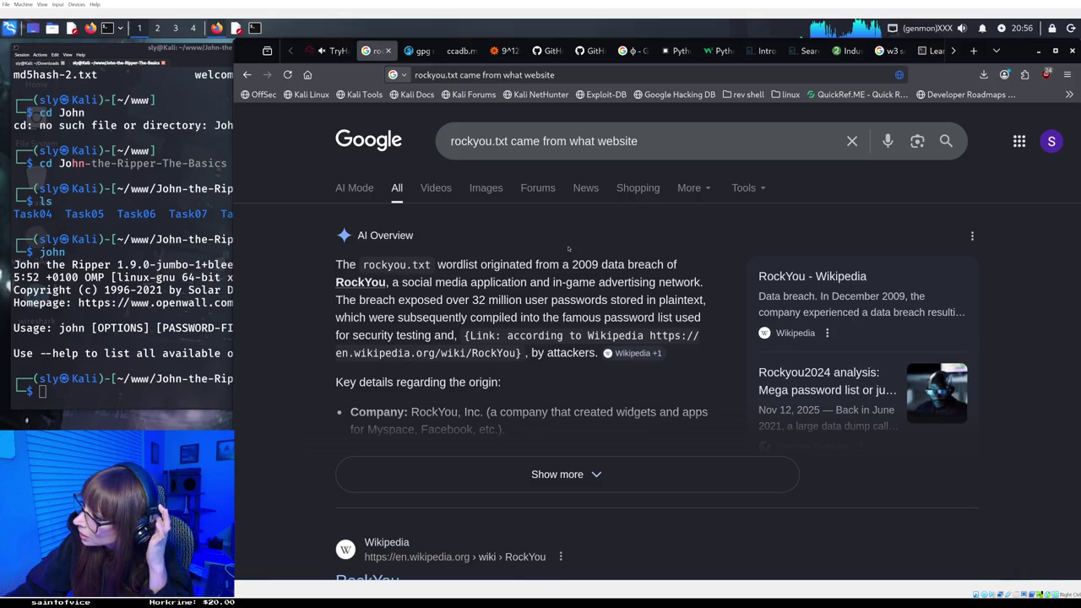
Expand and read the AI Overview showing rockyou.txt came from RockYou, then close the results.
{"action": "scroll", "coordinate": [550, 300], "scroll_direction": "down", "scroll_amount": 2}
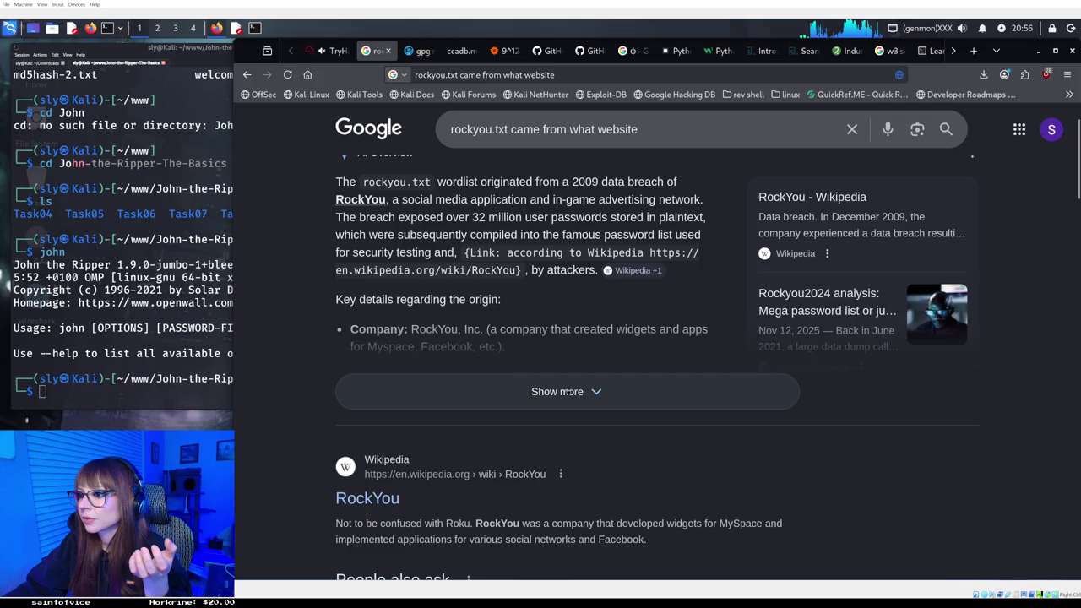
{"action": "left_click", "coordinate": [570, 391]}
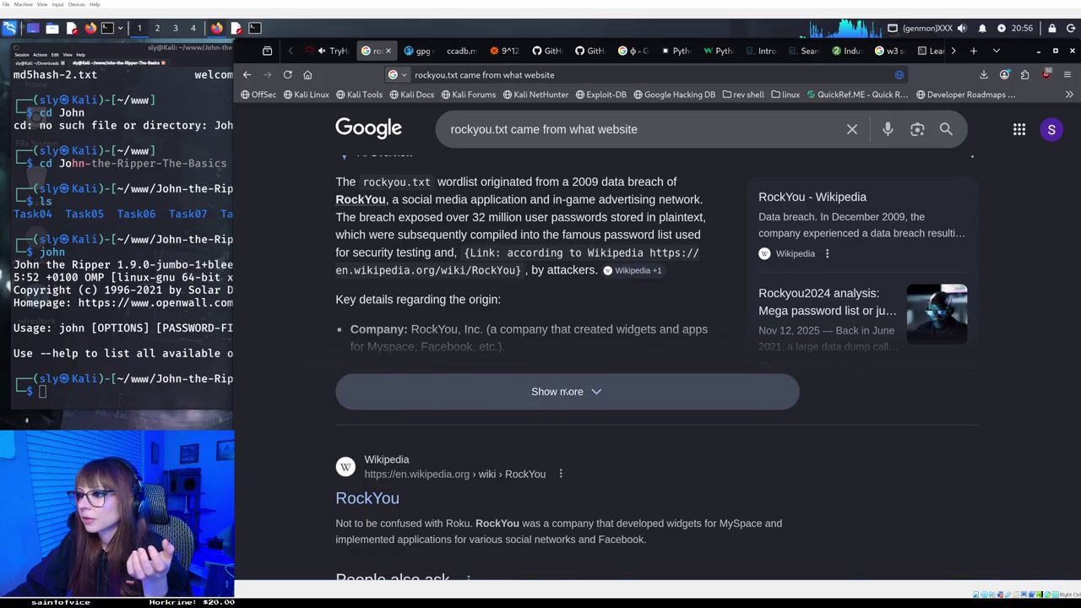
{"action": "left_click", "coordinate": [563, 391]}
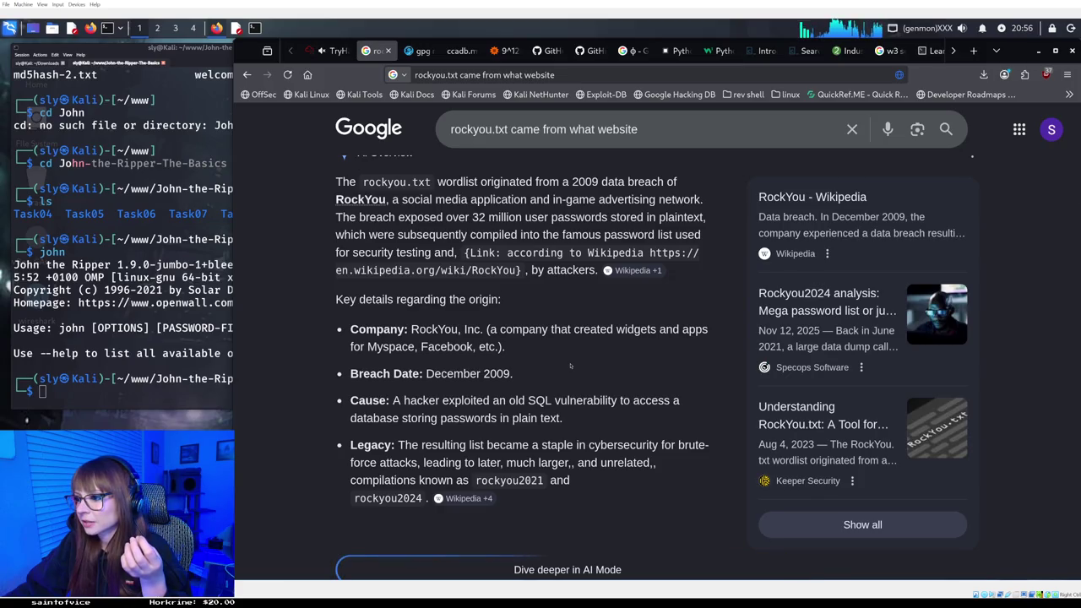
{"action": "scroll", "coordinate": [570, 366], "scroll_direction": "down", "scroll_amount": 2}
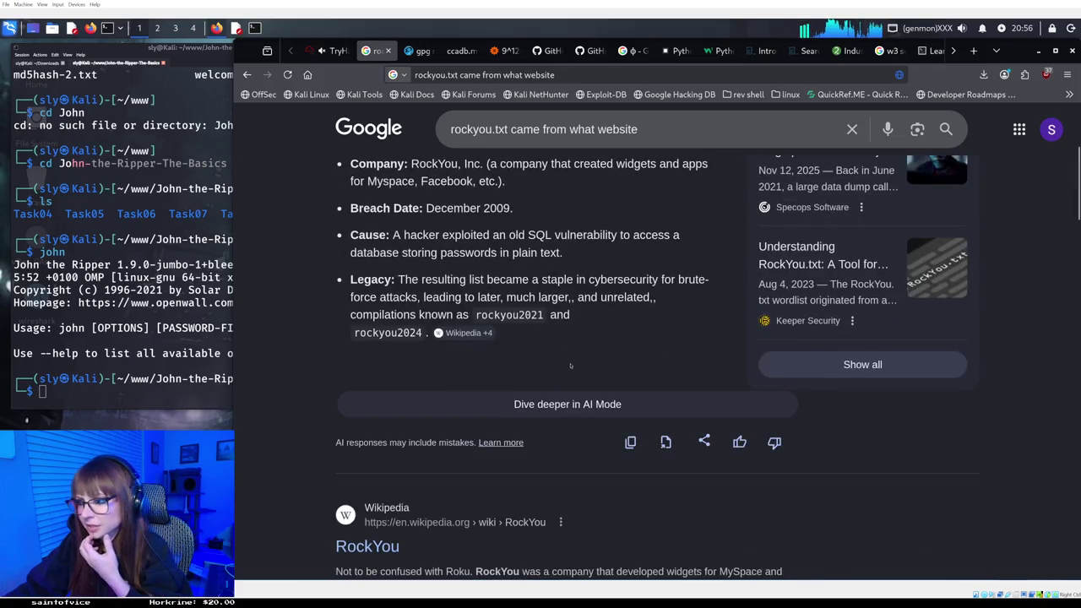
{"action": "scroll", "coordinate": [570, 365], "scroll_direction": "down", "scroll_amount": 2}
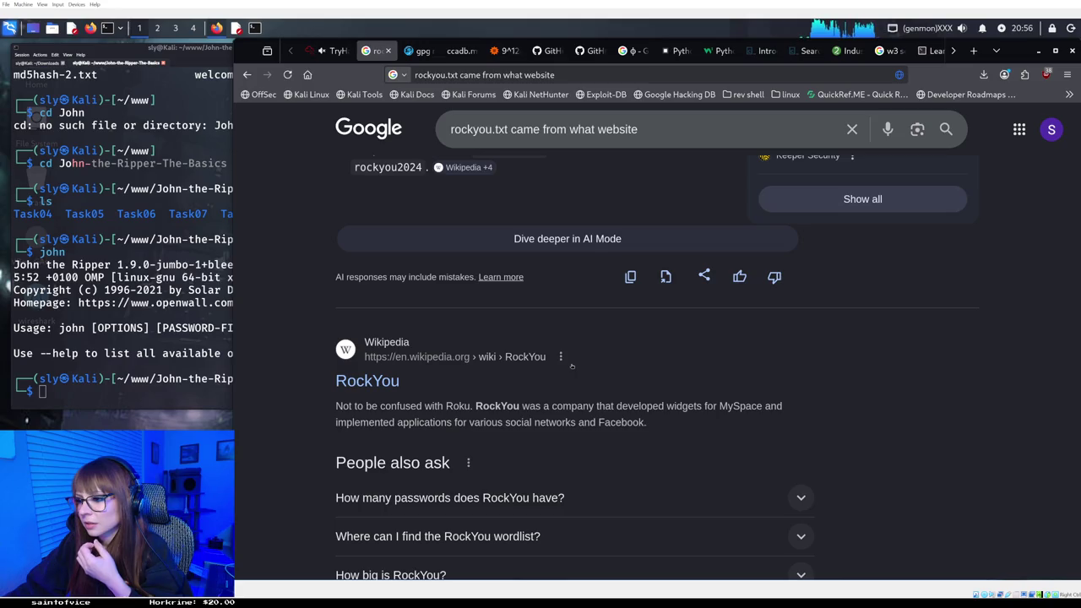
{"action": "scroll", "coordinate": [572, 366], "scroll_direction": "up", "scroll_amount": 3}
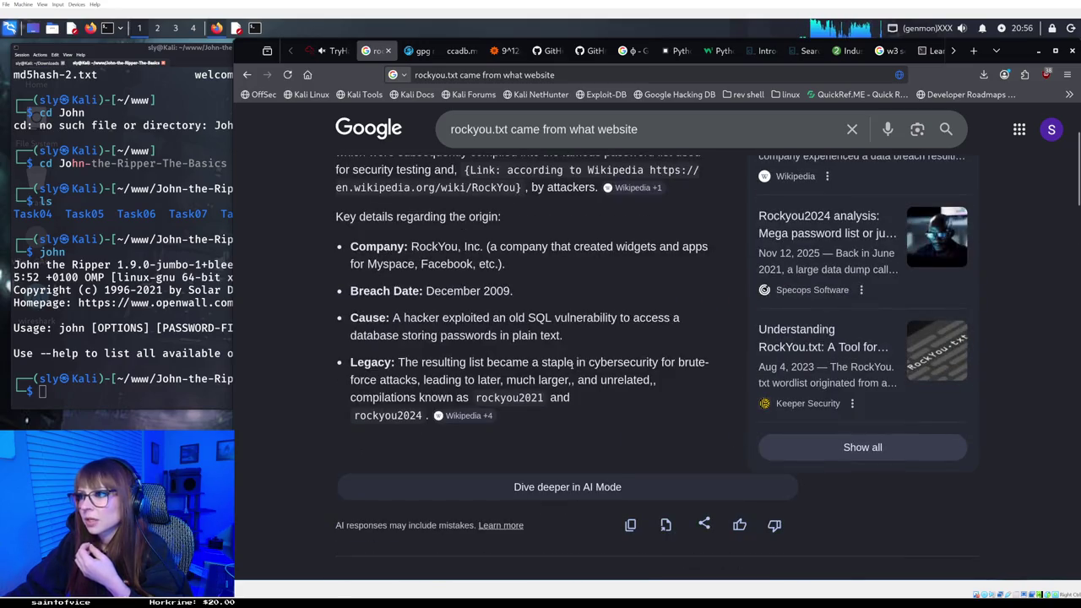
{"action": "scroll", "coordinate": [572, 364], "scroll_direction": "up", "scroll_amount": 2}
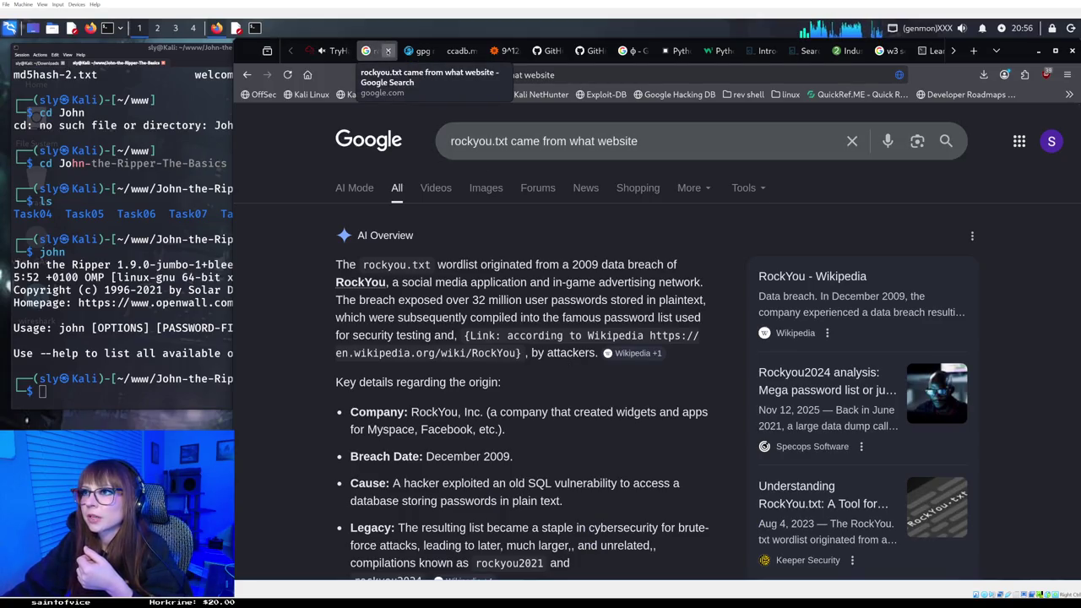
{"action": "left_click", "coordinate": [387, 50]}
Submit rockyou.com as the answer to the rockyou.txt origin question and get it marked correct.
{"action": "left_click", "coordinate": [336, 50]}
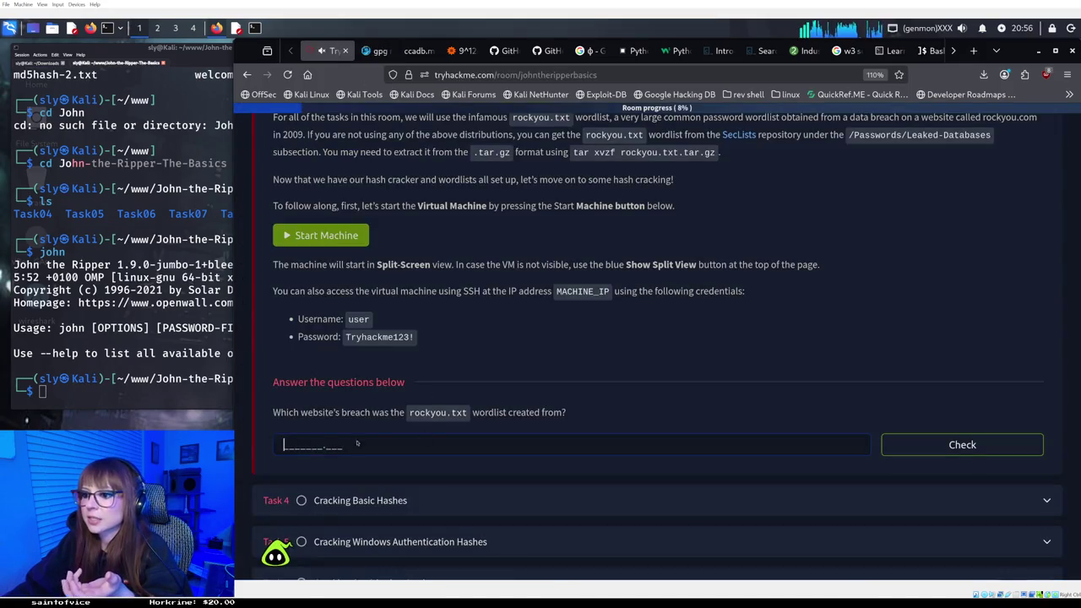
{"action": "type", "text": "rock"}
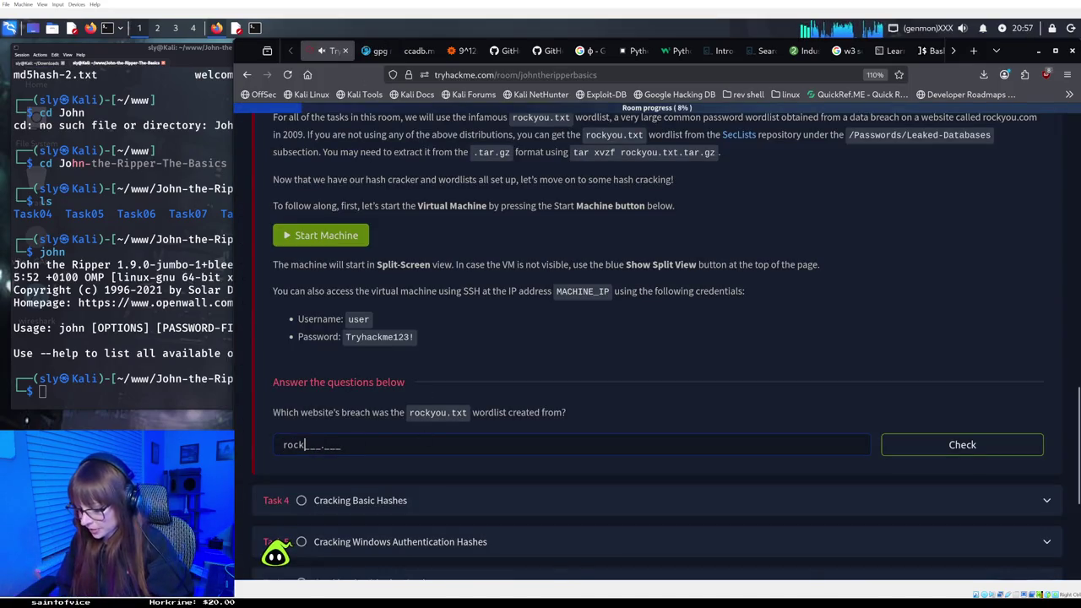
{"action": "type", "text": "you.com"}
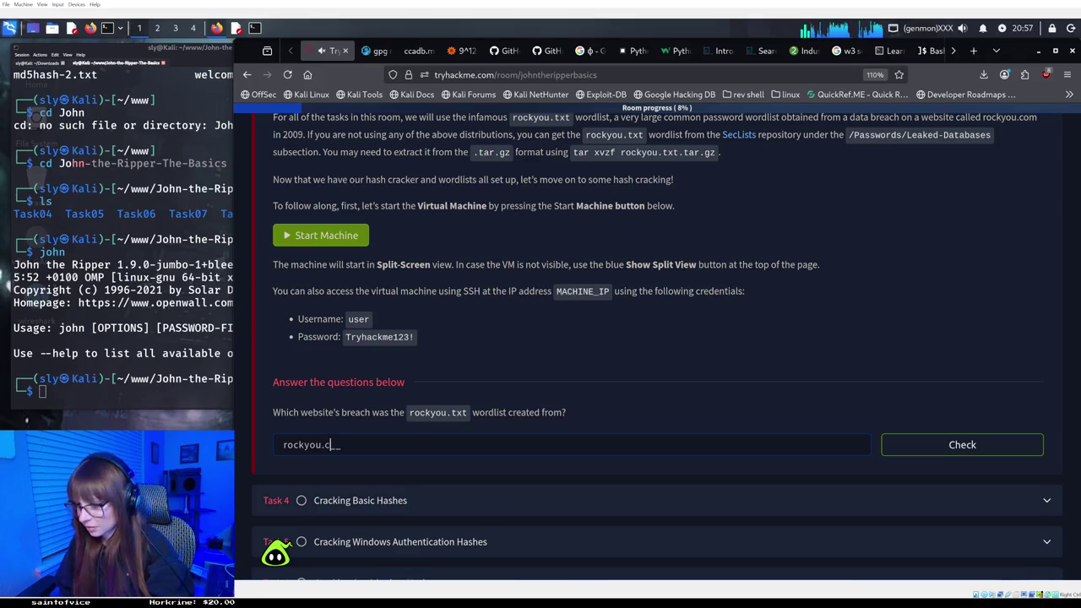
{"action": "key", "text": "Return"}
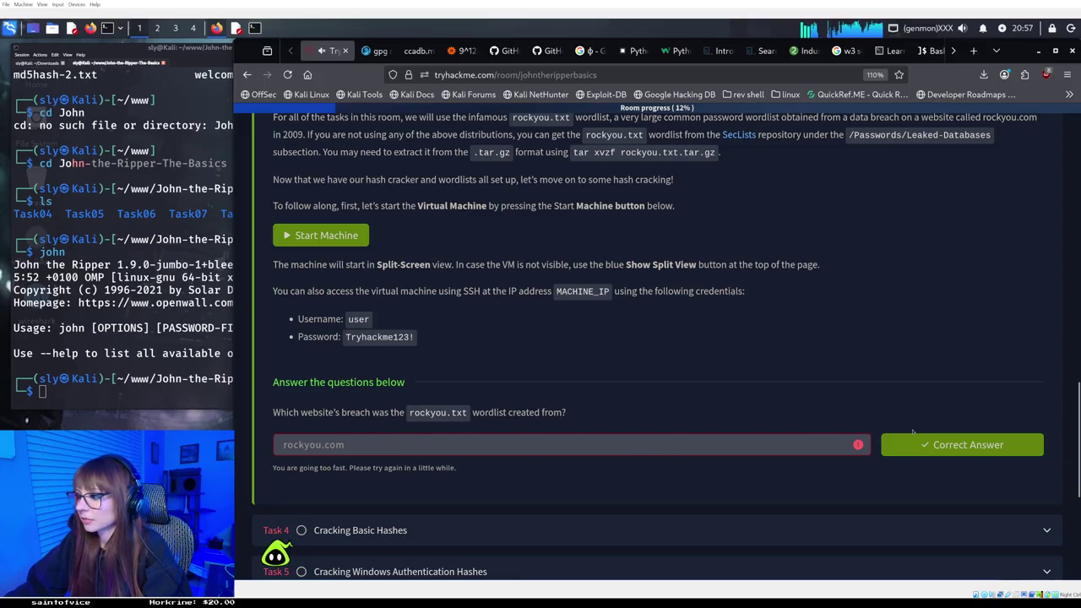
{"action": "scroll", "coordinate": [888, 430], "scroll_direction": "down", "scroll_amount": 2}
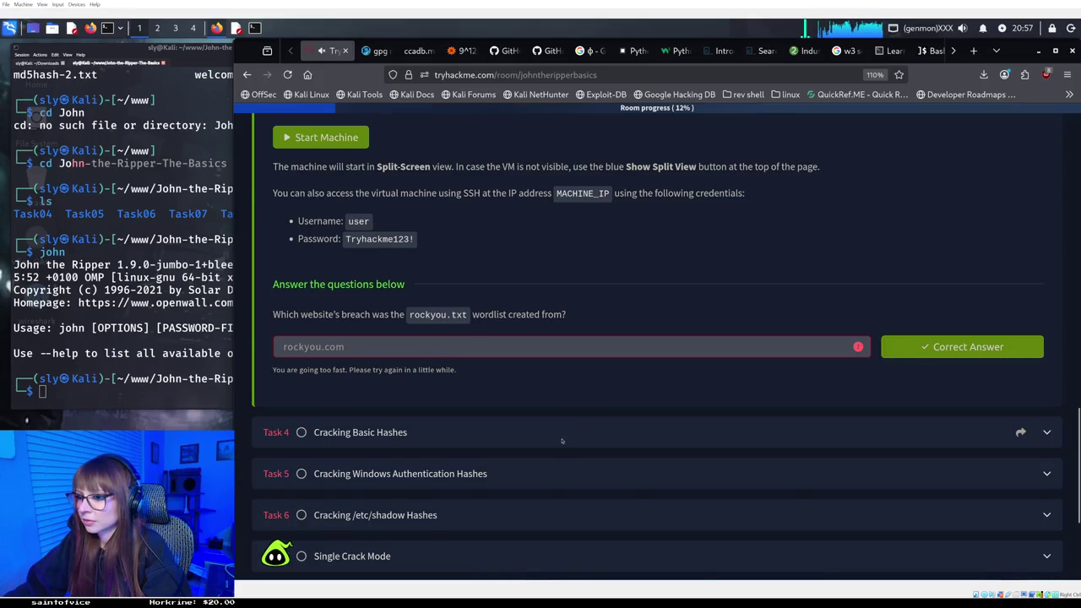
Expand Task 4 Cracking Basic Hashes and read down to its hash1.txt type and cracked-value questions.
{"action": "left_click", "coordinate": [562, 440]}
{"action": "scroll", "coordinate": [563, 439], "scroll_direction": "down", "scroll_amount": 10}
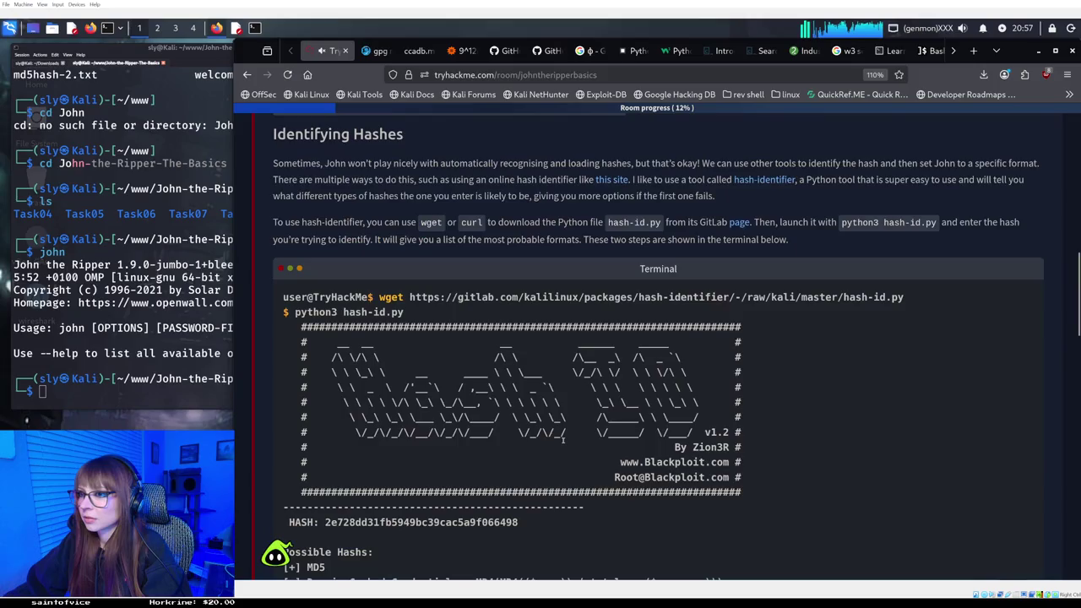
{"action": "scroll", "coordinate": [561, 440], "scroll_direction": "up", "scroll_amount": 9}
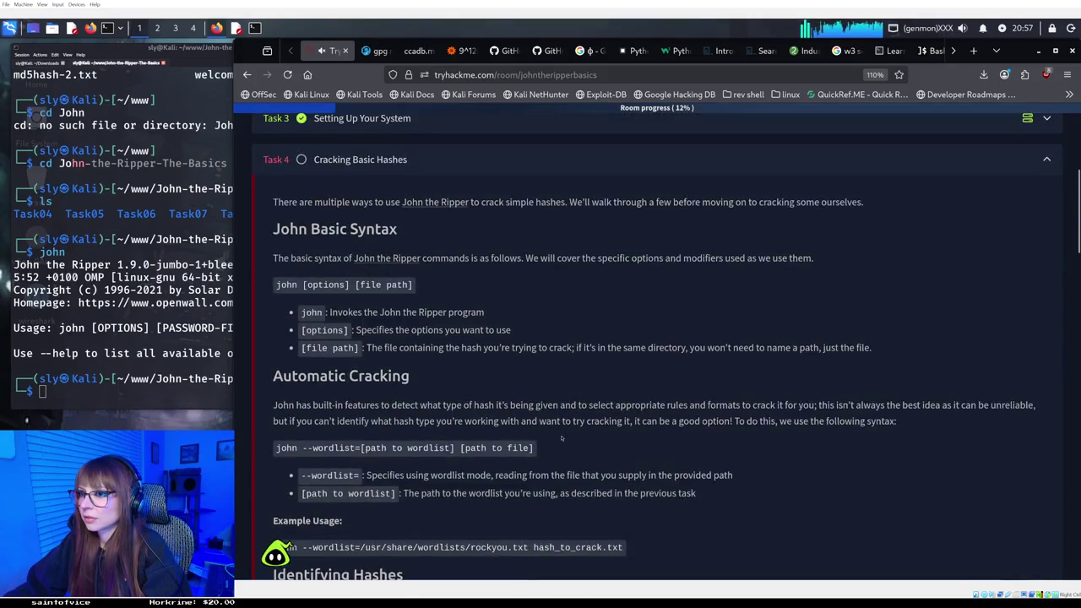
{"action": "scroll", "coordinate": [562, 439], "scroll_direction": "up", "scroll_amount": 2}
{"action": "scroll", "coordinate": [561, 438], "scroll_direction": "down", "scroll_amount": 2}
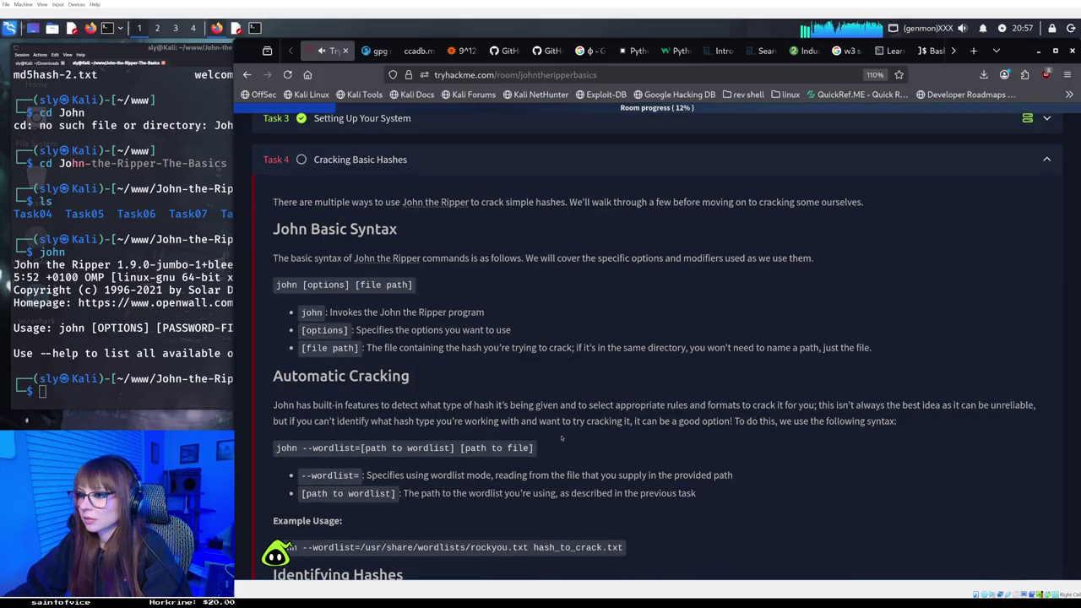
{"action": "scroll", "coordinate": [562, 438], "scroll_direction": "down", "scroll_amount": 10}
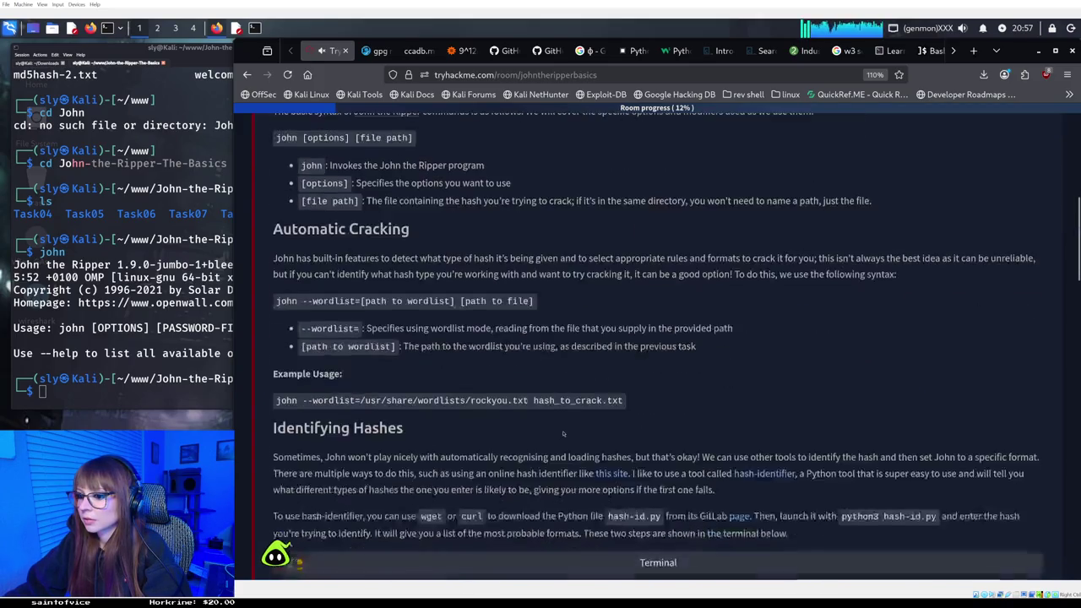
{"action": "scroll", "coordinate": [566, 431], "scroll_direction": "down", "scroll_amount": 7}
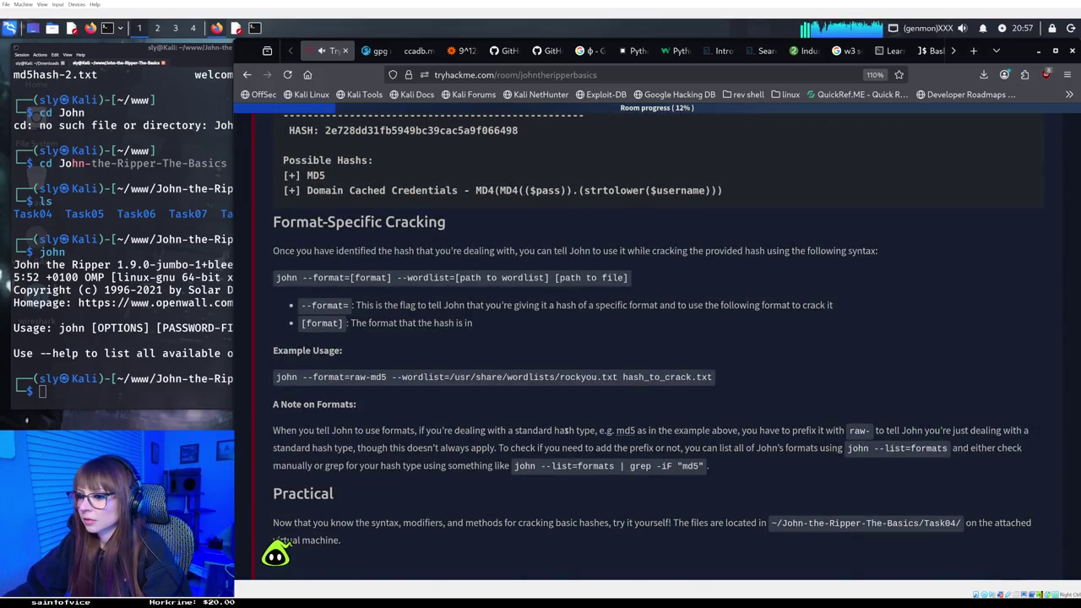
{"action": "scroll", "coordinate": [566, 431], "scroll_direction": "down", "scroll_amount": 3}
{"action": "scroll", "coordinate": [565, 431], "scroll_direction": "down", "scroll_amount": 2}
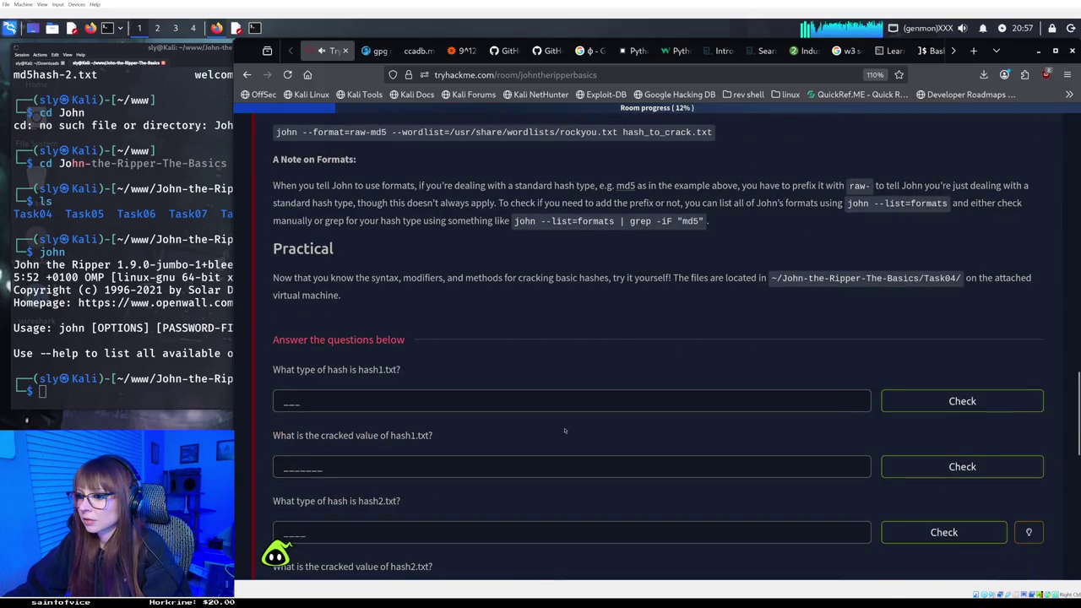
{"action": "scroll", "coordinate": [565, 430], "scroll_direction": "up", "scroll_amount": 2}
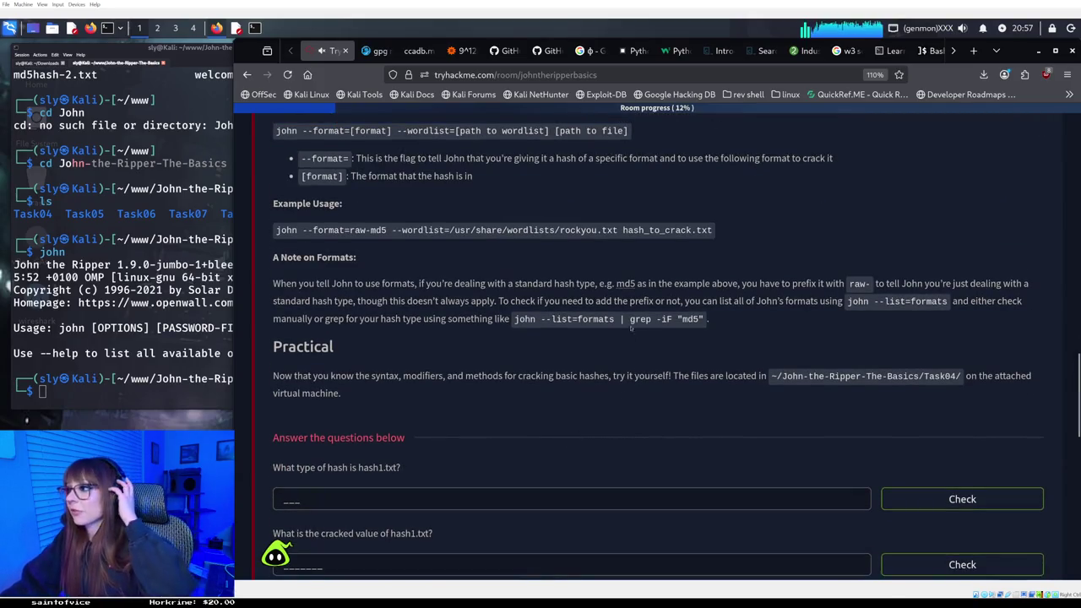